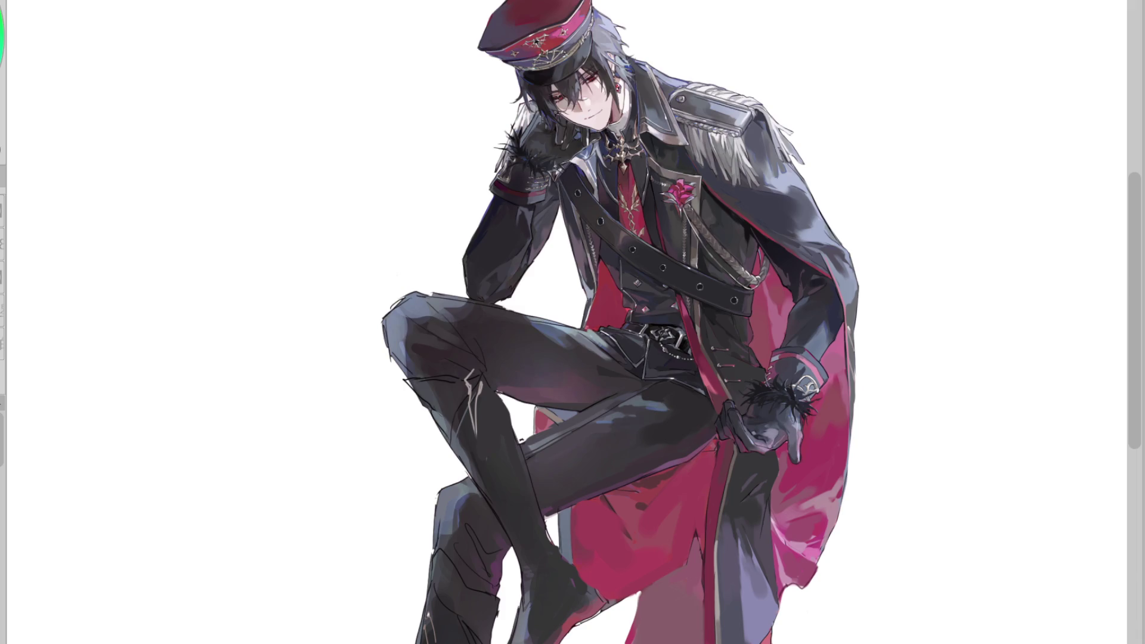
Try and undo a pale pink fill on the lower cloak, then lasso a dark grey band along the cape edge
{"action": "left_click_drag", "start_coordinate": [1138, 338], "coordinate": [1139, 382]}
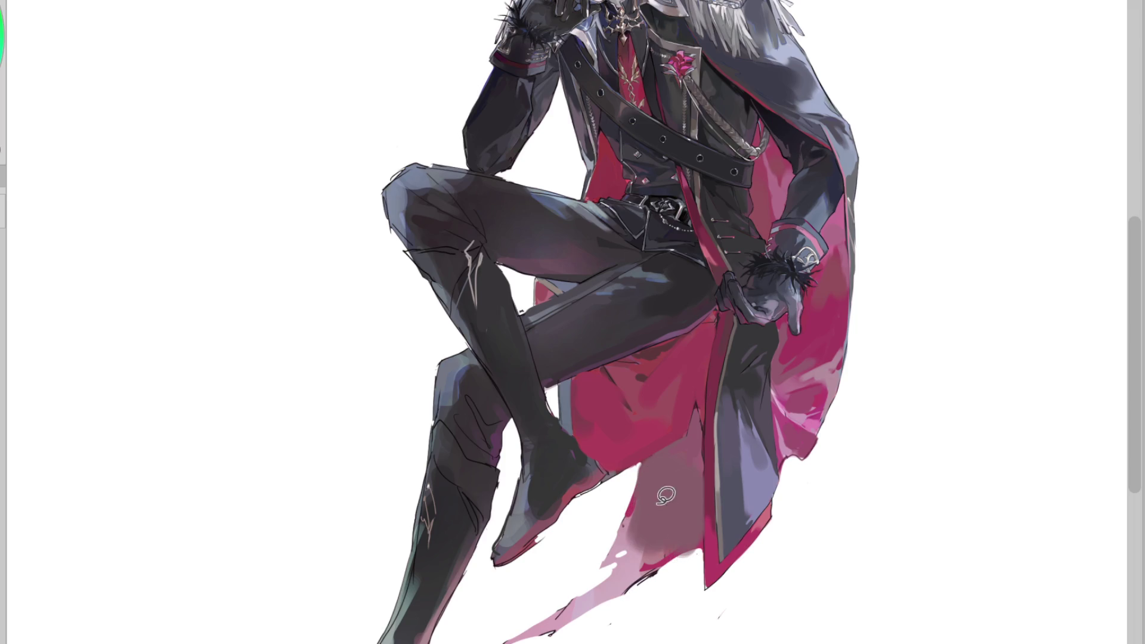
{"action": "left_click", "coordinate": [648, 552]}
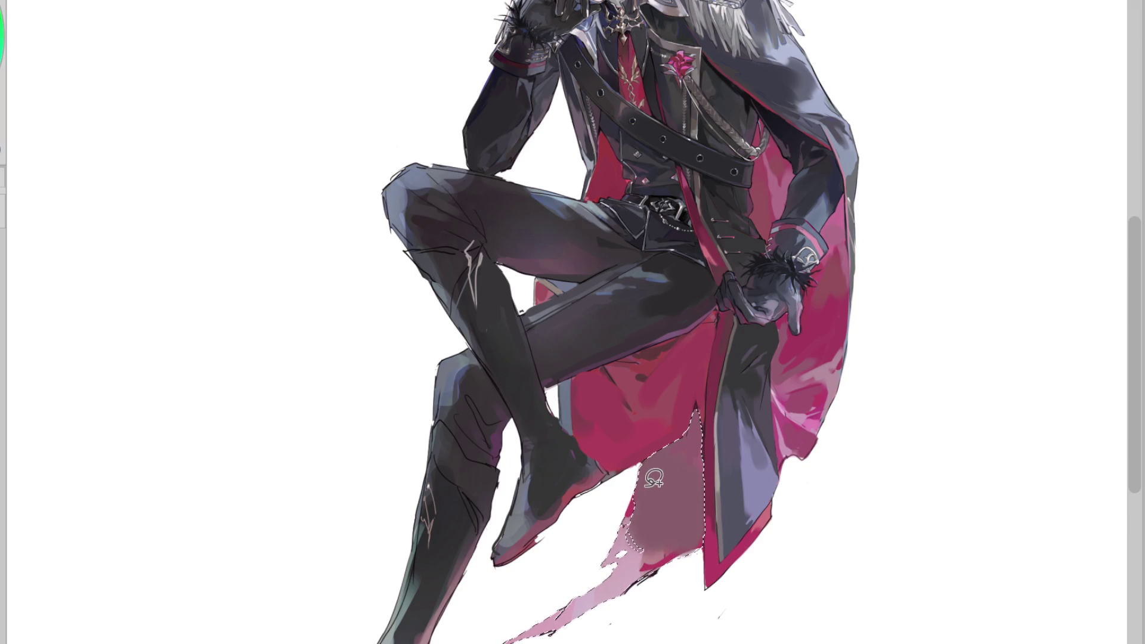
{"action": "left_click_drag", "start_coordinate": [673, 492], "coordinate": [605, 575]}
{"action": "key", "text": "ctrl+z"}
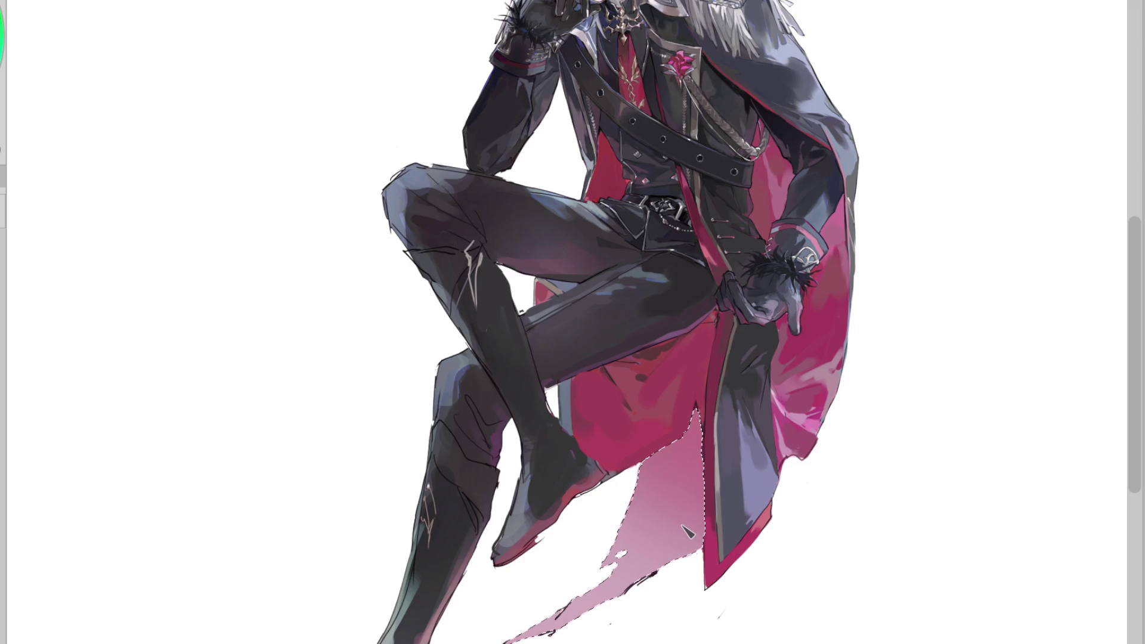
{"action": "key", "text": "ctrl+d"}
{"action": "mouse_move", "coordinate": [655, 539]}
{"action": "left_mouse_down"}
{"action": "mouse_move", "coordinate": [573, 620]}
{"action": "mouse_move", "coordinate": [713, 544]}
{"action": "left_mouse_up"}
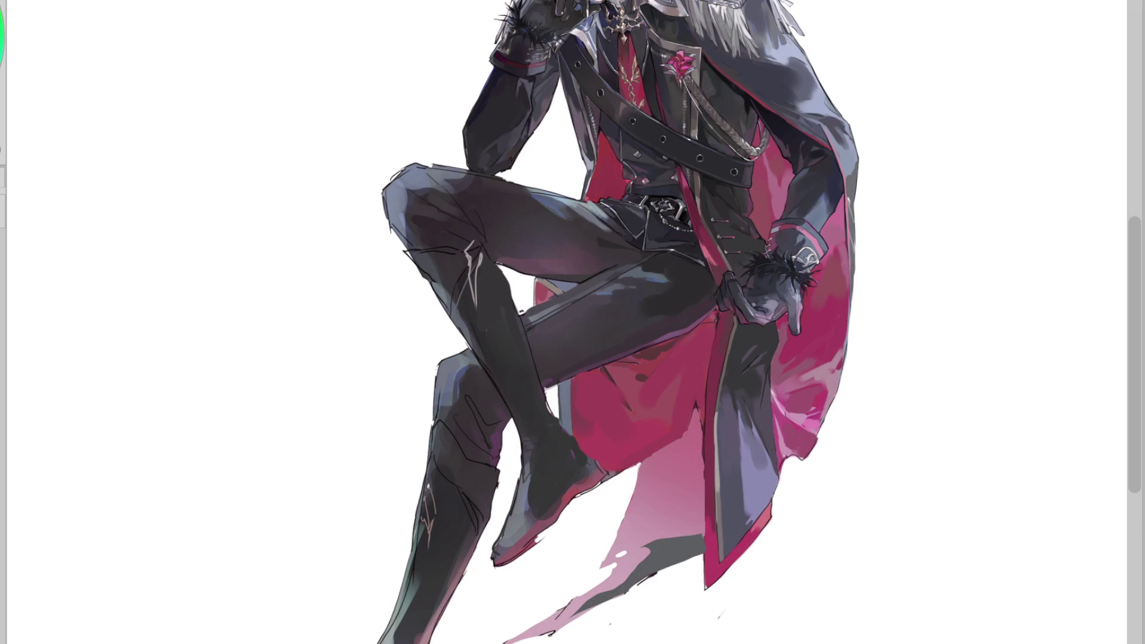
Select and delete the dark grey fill from the lower cape, then deselect
{"action": "left_click", "coordinate": [684, 537]}
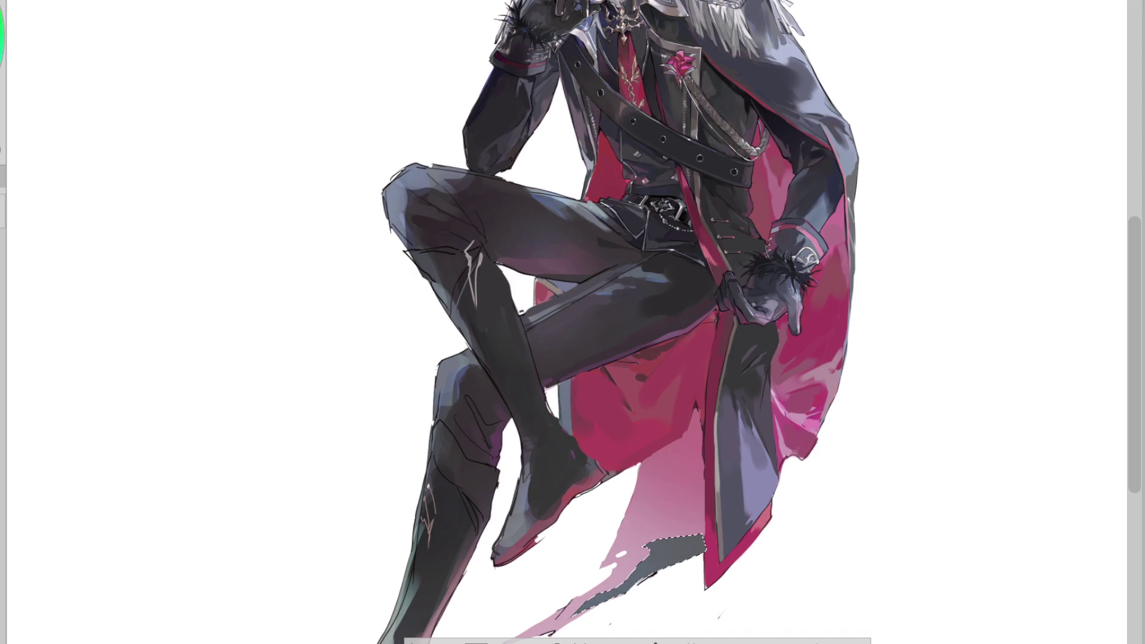
{"action": "key", "text": "Delete"}
{"action": "key", "text": "ctrl+d"}
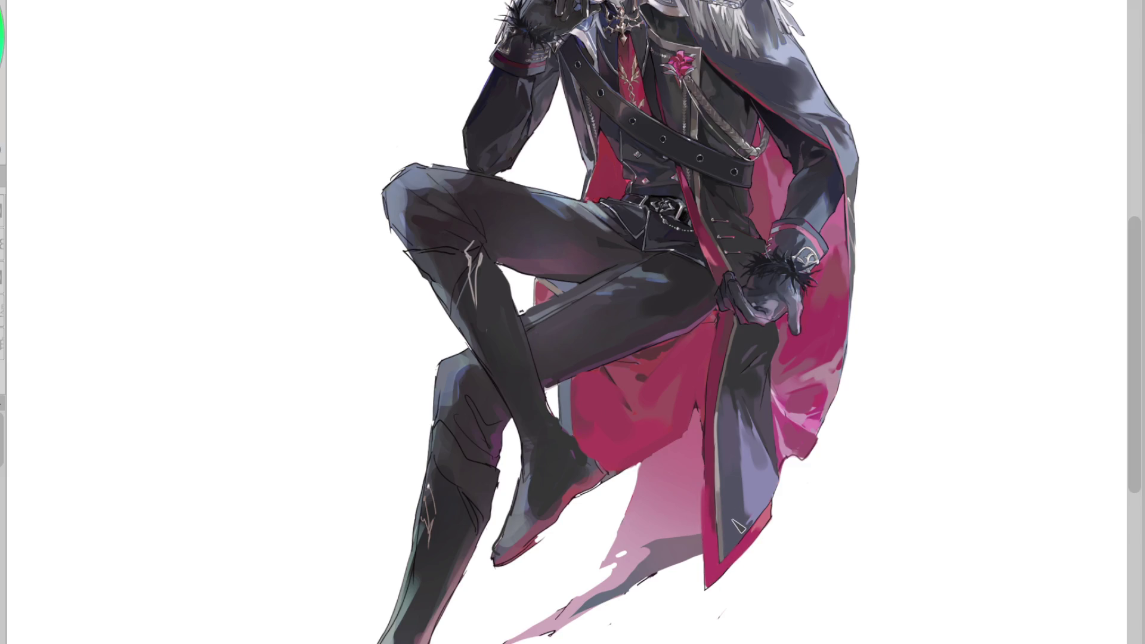
Brush darker crimson beside the panel, onto the cape tail's bottom and under the leg
{"action": "mouse_move", "coordinate": [707, 471]}
{"action": "left_mouse_down"}
{"action": "mouse_move", "coordinate": [709, 564]}
{"action": "mouse_move", "coordinate": [712, 544]}
{"action": "left_mouse_up"}
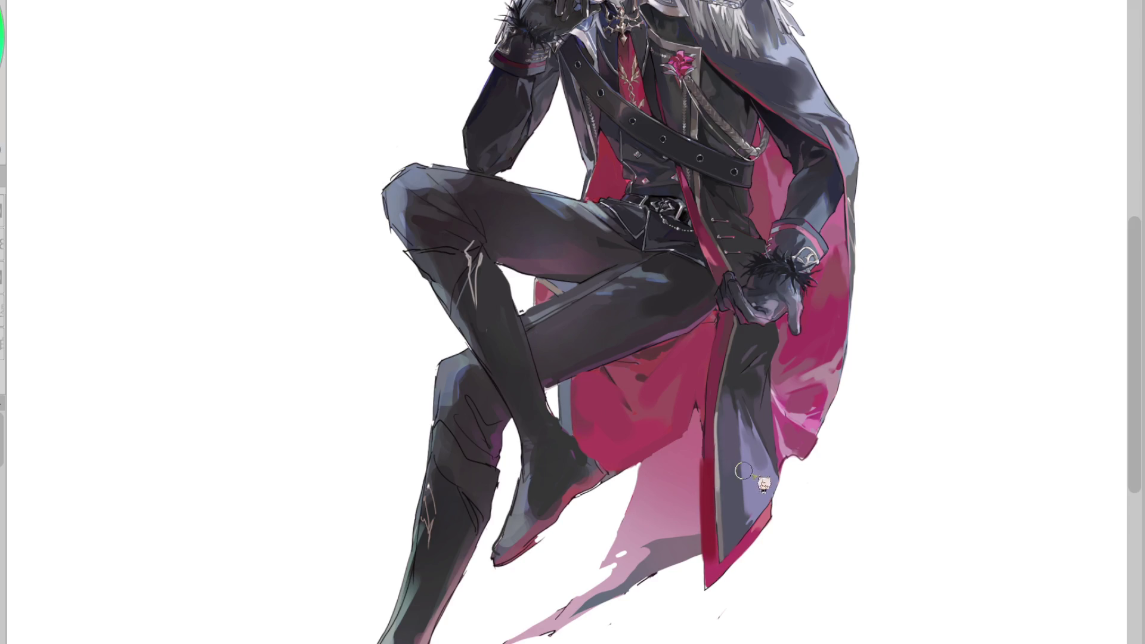
{"action": "left_click_drag", "start_coordinate": [652, 373], "coordinate": [638, 356]}
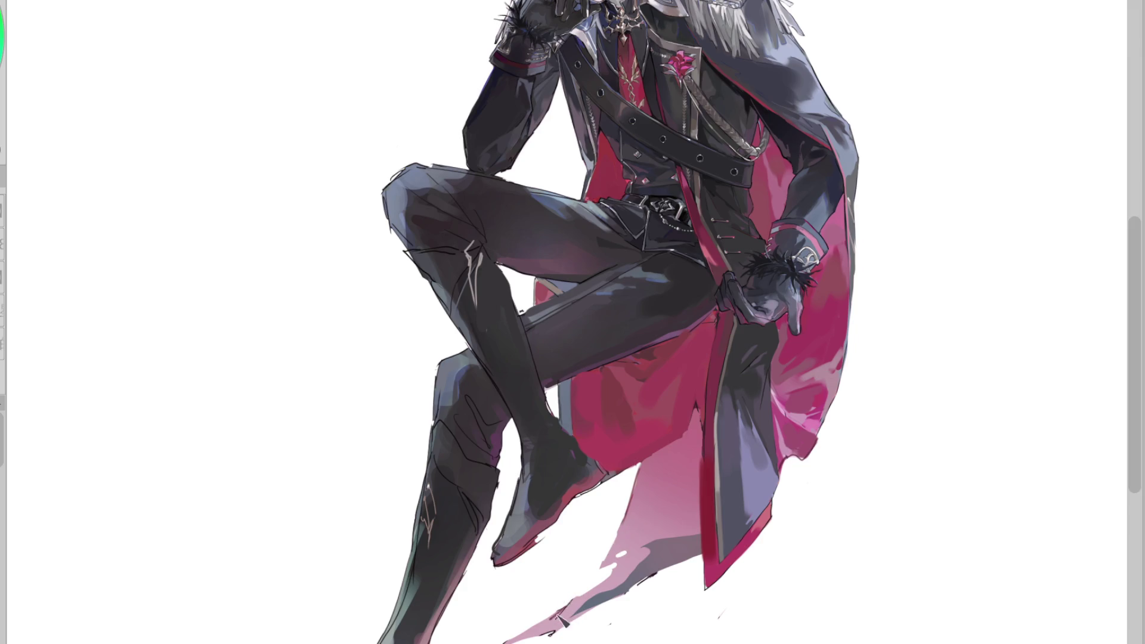
{"action": "left_click", "coordinate": [564, 598], "text": "alt"}
{"action": "mouse_move", "coordinate": [566, 614]}
{"action": "left_mouse_down"}
{"action": "mouse_move", "coordinate": [537, 638]}
{"action": "mouse_move", "coordinate": [565, 633]}
{"action": "left_mouse_up"}
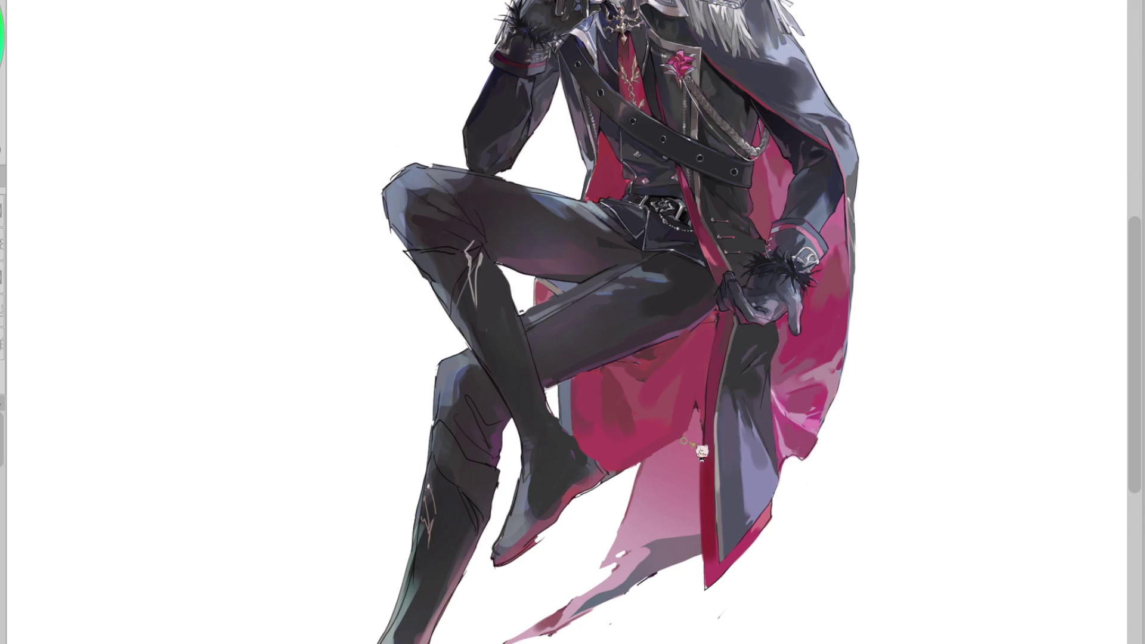
{"action": "left_click_drag", "start_coordinate": [672, 455], "coordinate": [587, 457]}
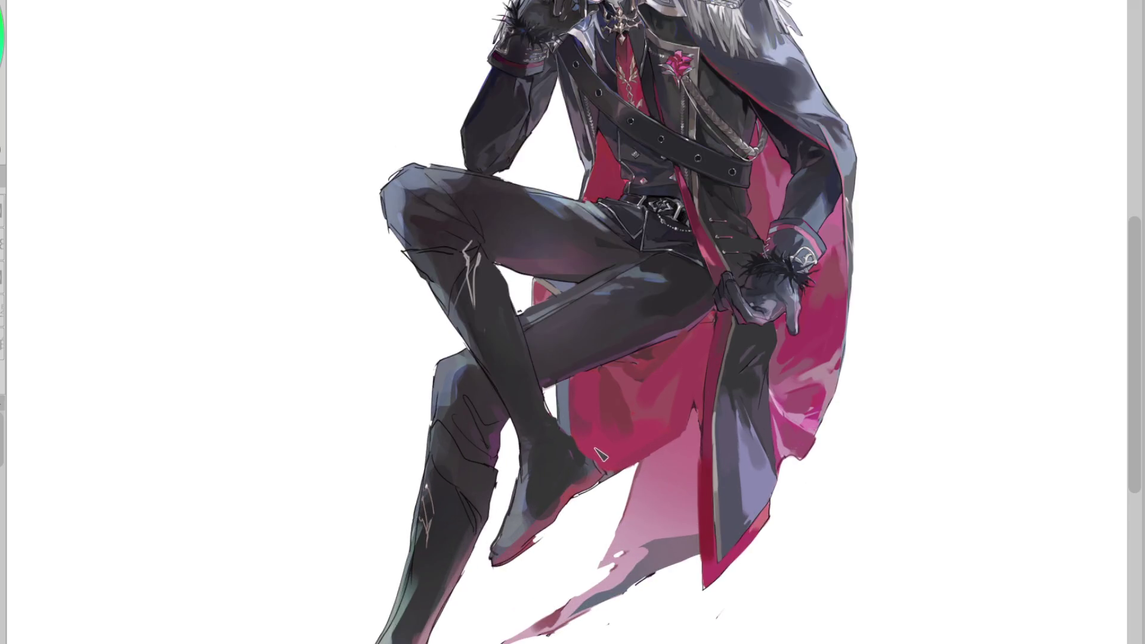
Zoom in on the cape and flip the canvas view horizontally
{"action": "scroll", "coordinate": [597, 436], "scroll_direction": "up", "scroll_amount": 2}
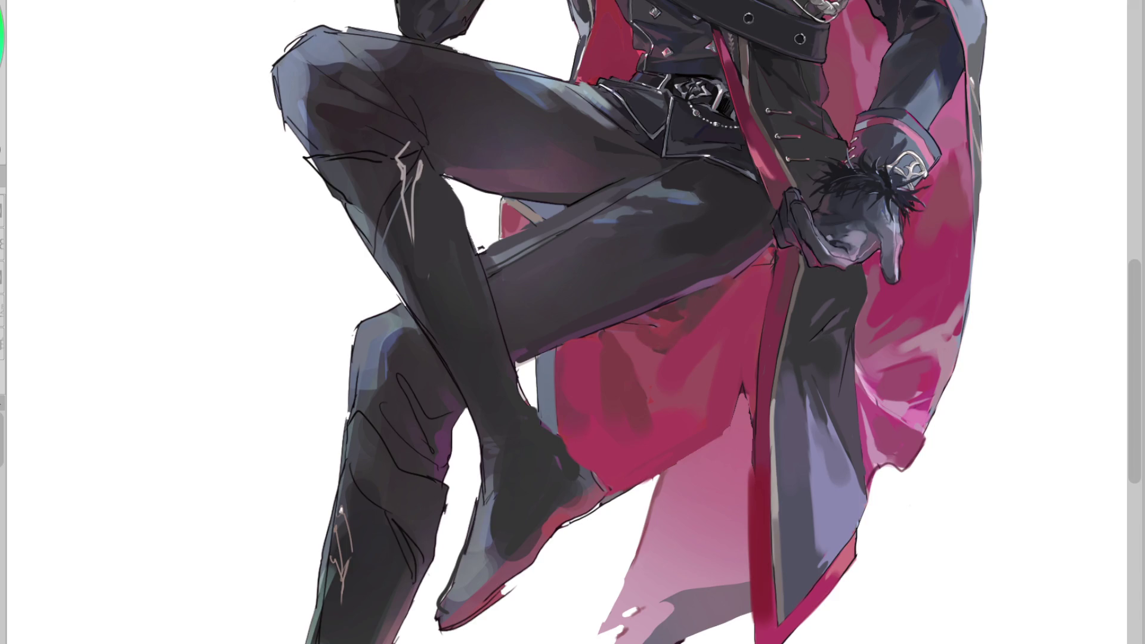
{"action": "key", "text": "h"}
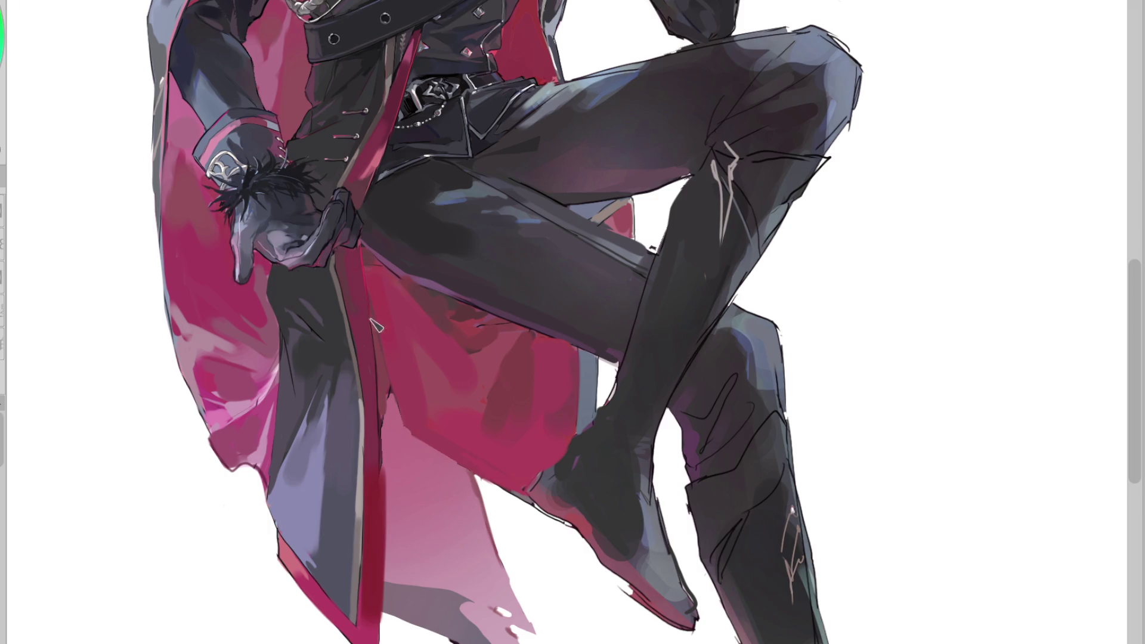
Sample two cape reds and brush darker strokes down the red strip beside the grey panel
{"action": "left_click", "coordinate": [345, 435], "text": "ctrl"}
{"action": "left_click", "coordinate": [288, 543], "text": "ctrl"}
{"action": "left_click_drag", "start_coordinate": [372, 552], "coordinate": [373, 598]}
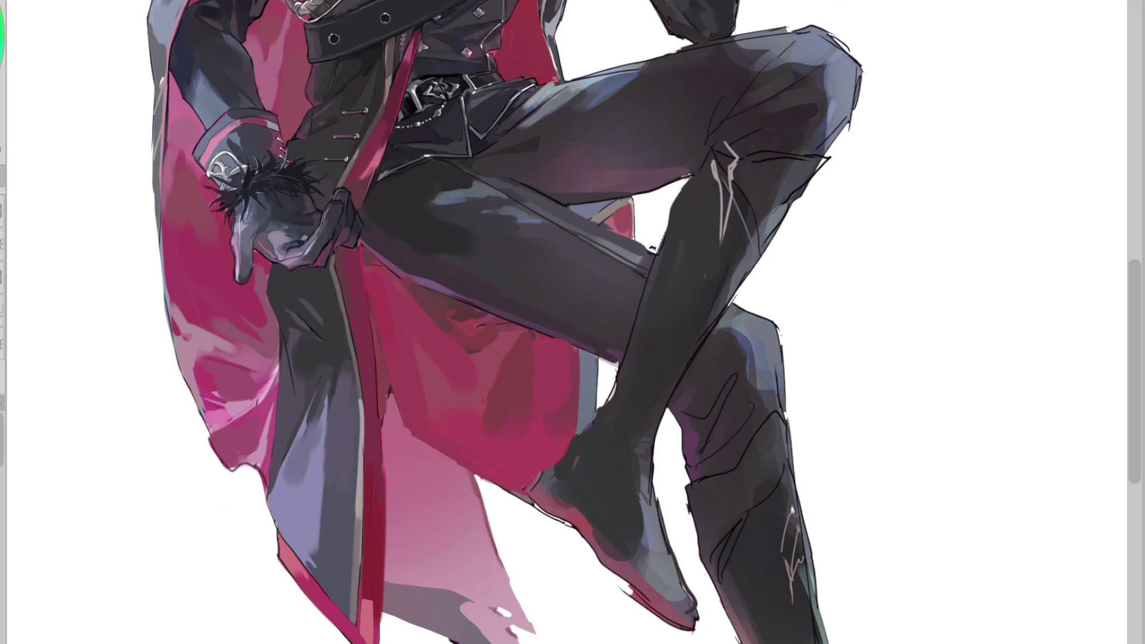
{"action": "left_click_drag", "start_coordinate": [391, 507], "coordinate": [390, 626]}
{"action": "left_click_drag", "start_coordinate": [374, 494], "coordinate": [380, 597]}
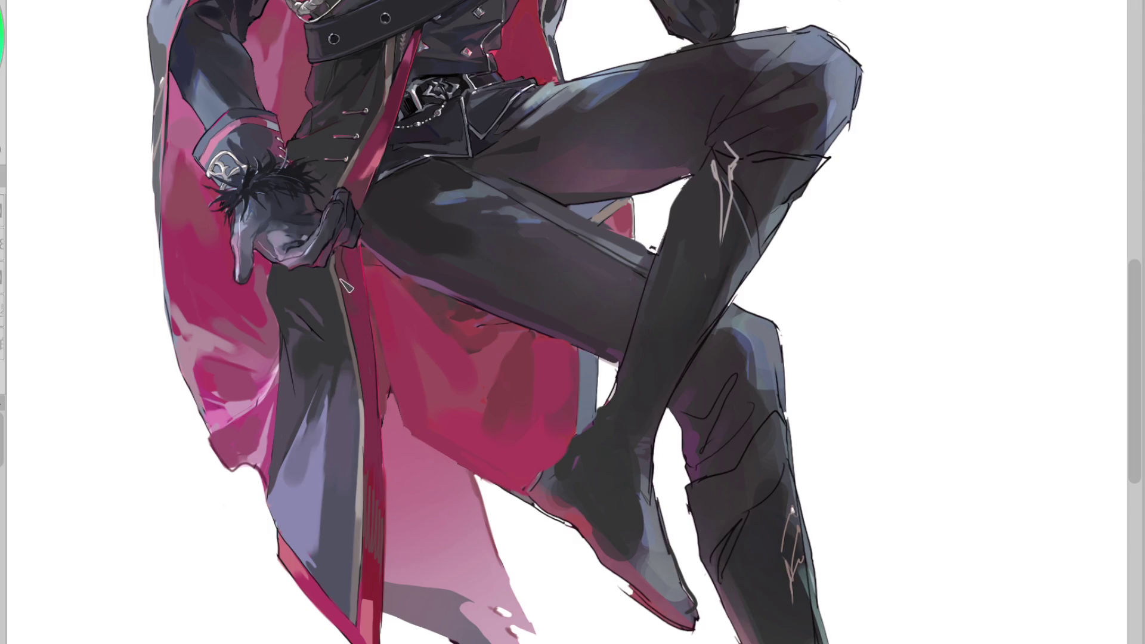
Shade the grey coat fold below the glove and outline the coat's edge with dark lines
{"action": "scroll", "coordinate": [364, 336], "scroll_direction": "up", "scroll_amount": 2}
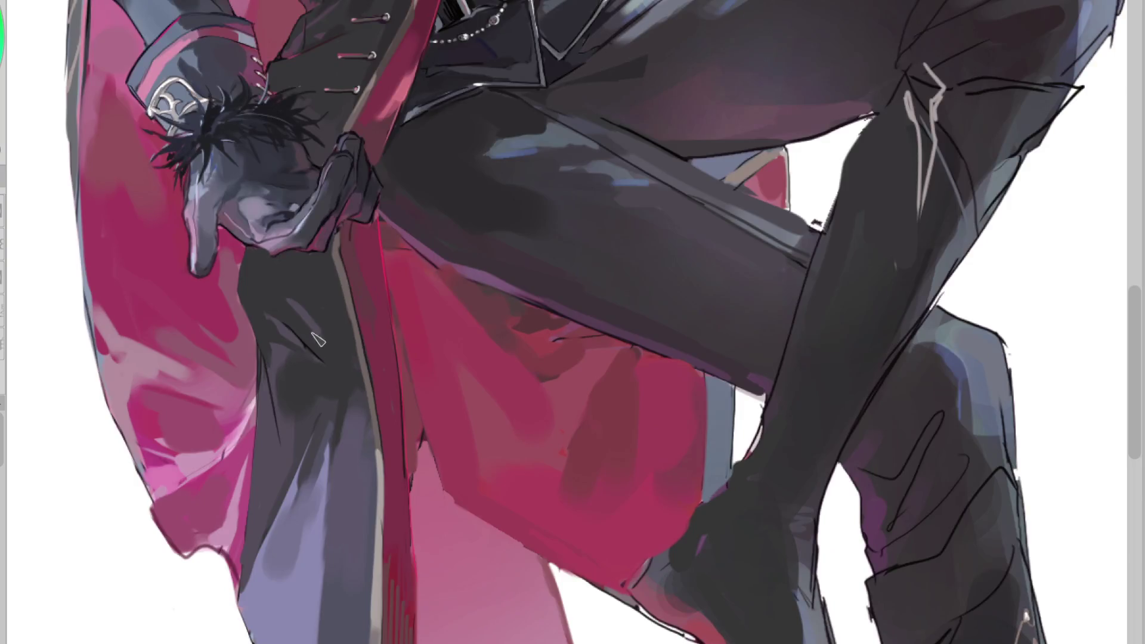
{"action": "mouse_move", "coordinate": [309, 356]}
{"action": "left_mouse_down"}
{"action": "mouse_move", "coordinate": [316, 373]}
{"action": "mouse_move", "coordinate": [305, 375]}
{"action": "mouse_move", "coordinate": [316, 371]}
{"action": "mouse_move", "coordinate": [286, 338]}
{"action": "left_mouse_up"}
{"action": "left_click", "coordinate": [313, 329], "text": "alt"}
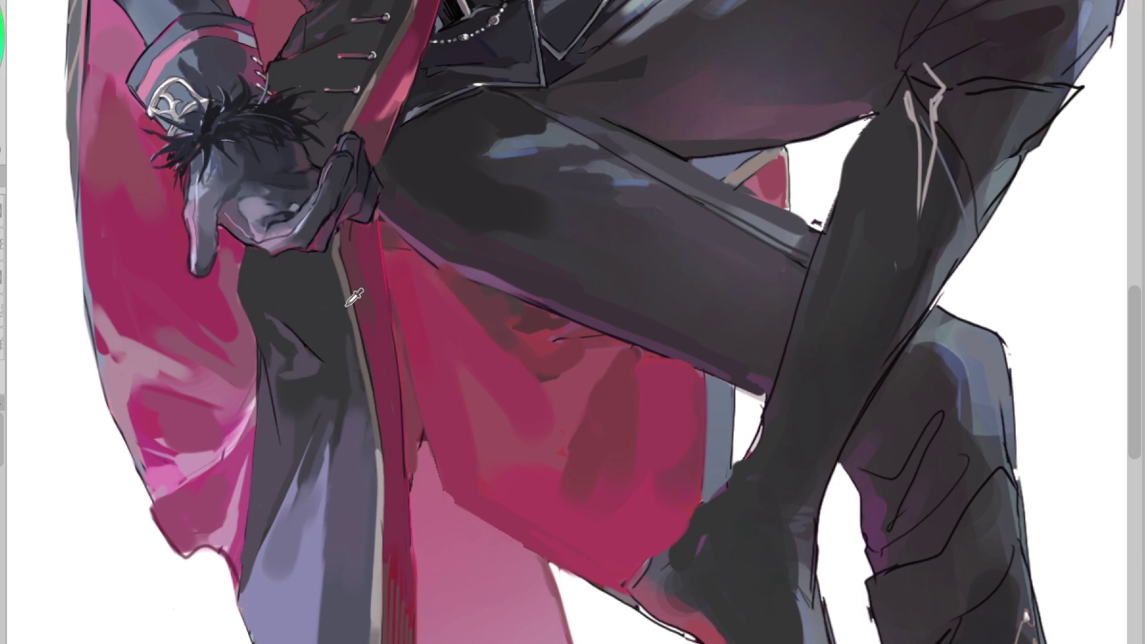
{"action": "mouse_move", "coordinate": [365, 441]}
{"action": "left_mouse_down"}
{"action": "mouse_move", "coordinate": [347, 377]}
{"action": "mouse_move", "coordinate": [358, 411]}
{"action": "left_mouse_up"}
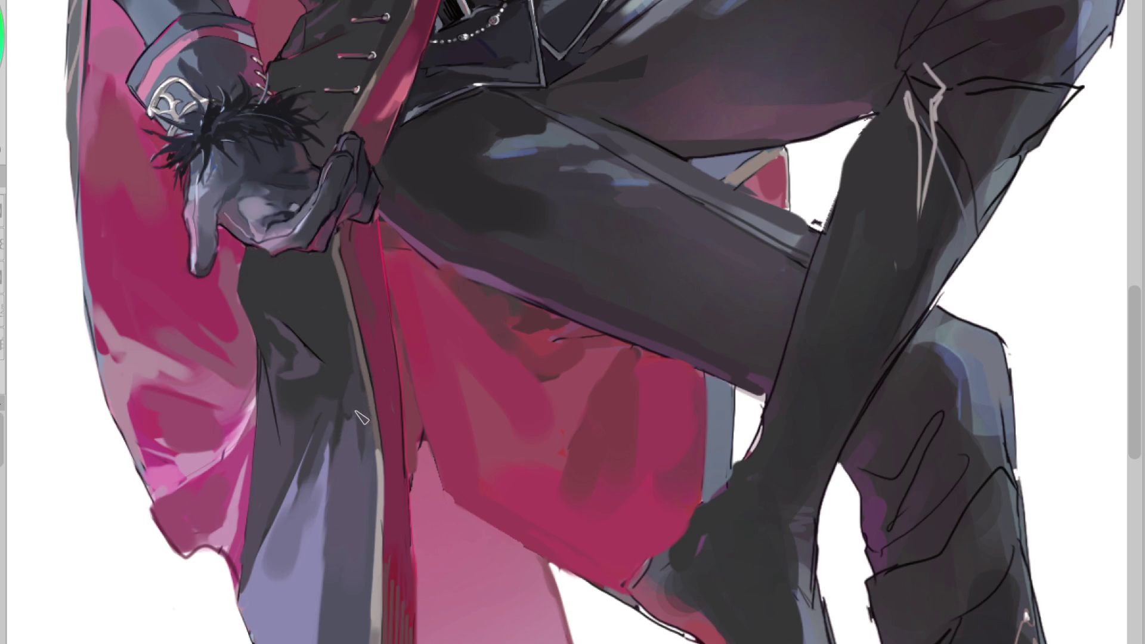
{"action": "left_click_drag", "start_coordinate": [332, 510], "coordinate": [319, 619]}
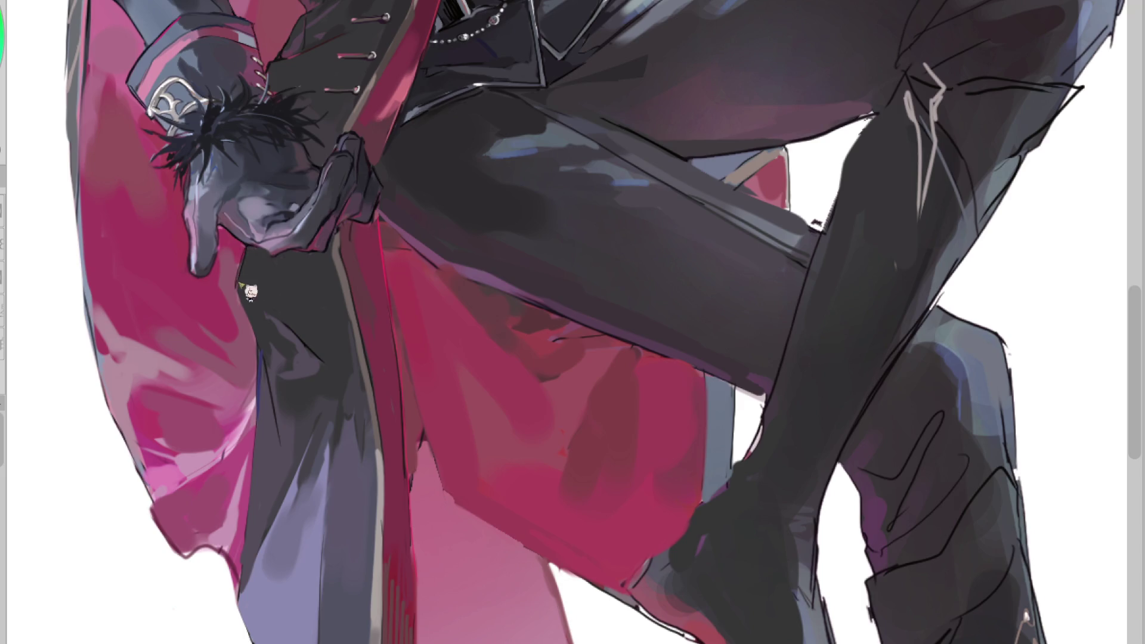
{"action": "left_click_drag", "start_coordinate": [241, 269], "coordinate": [250, 328]}
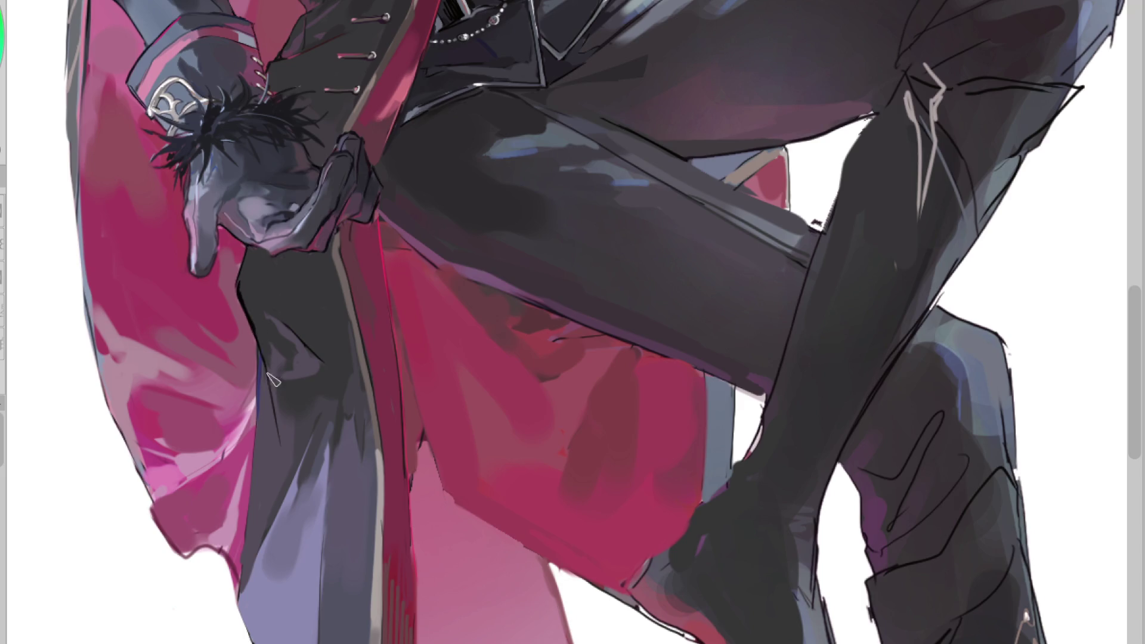
{"action": "left_click_drag", "start_coordinate": [262, 394], "coordinate": [247, 576]}
{"action": "scroll", "coordinate": [382, 203], "scroll_direction": "down", "scroll_amount": 2}
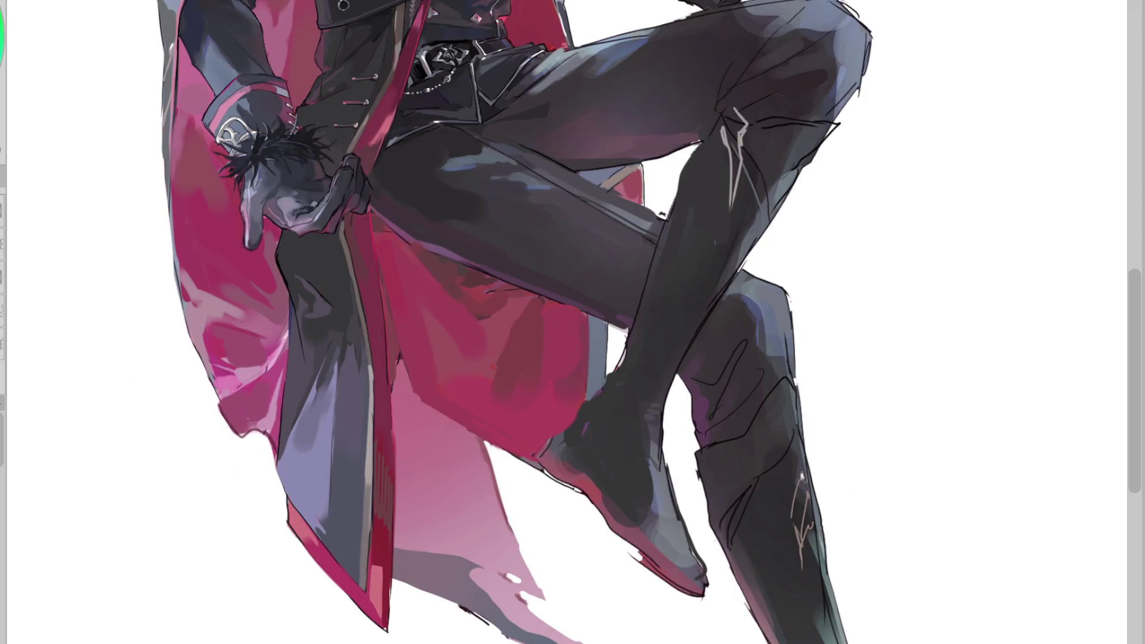
Unflip the canvas view and zoom in and out around the belt and gloved hand
{"action": "key", "text": "h"}
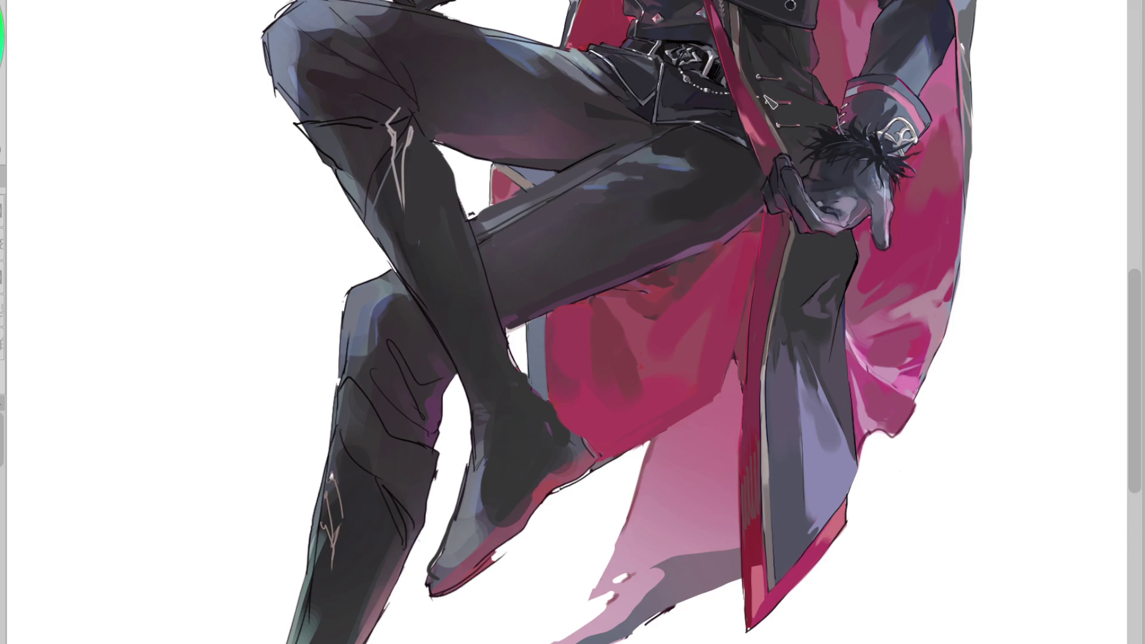
{"action": "scroll", "coordinate": [778, 23], "scroll_direction": "up", "scroll_amount": 3}
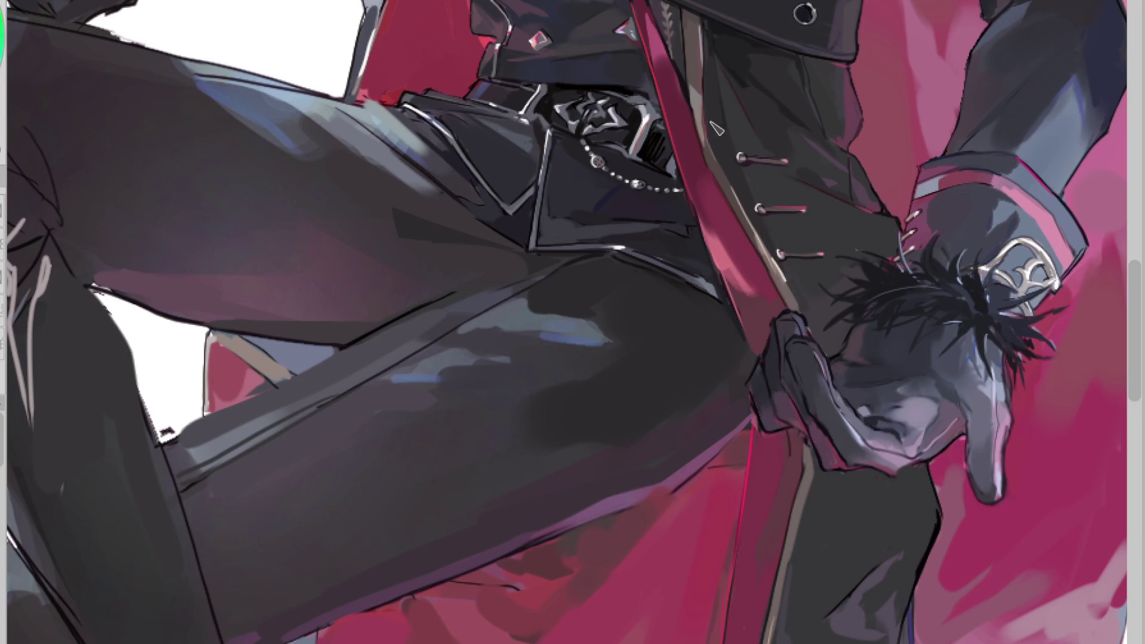
{"action": "scroll", "coordinate": [749, 210], "scroll_direction": "down", "scroll_amount": 1}
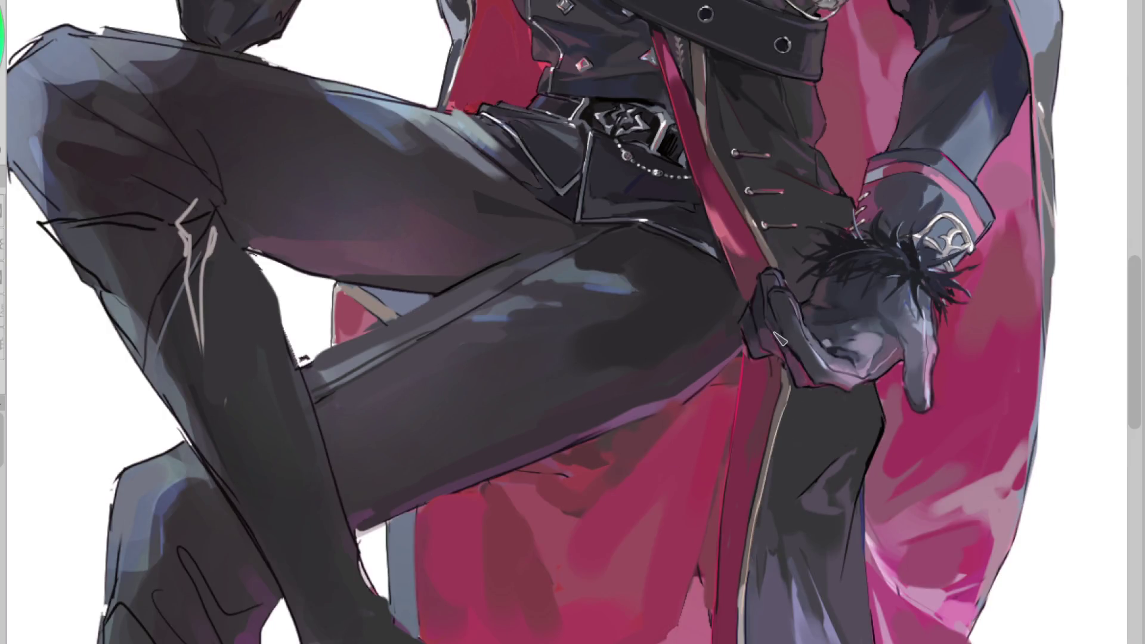
{"action": "scroll", "coordinate": [778, 343], "scroll_direction": "down", "scroll_amount": 2}
{"action": "scroll", "coordinate": [756, 567], "scroll_direction": "up", "scroll_amount": 2}
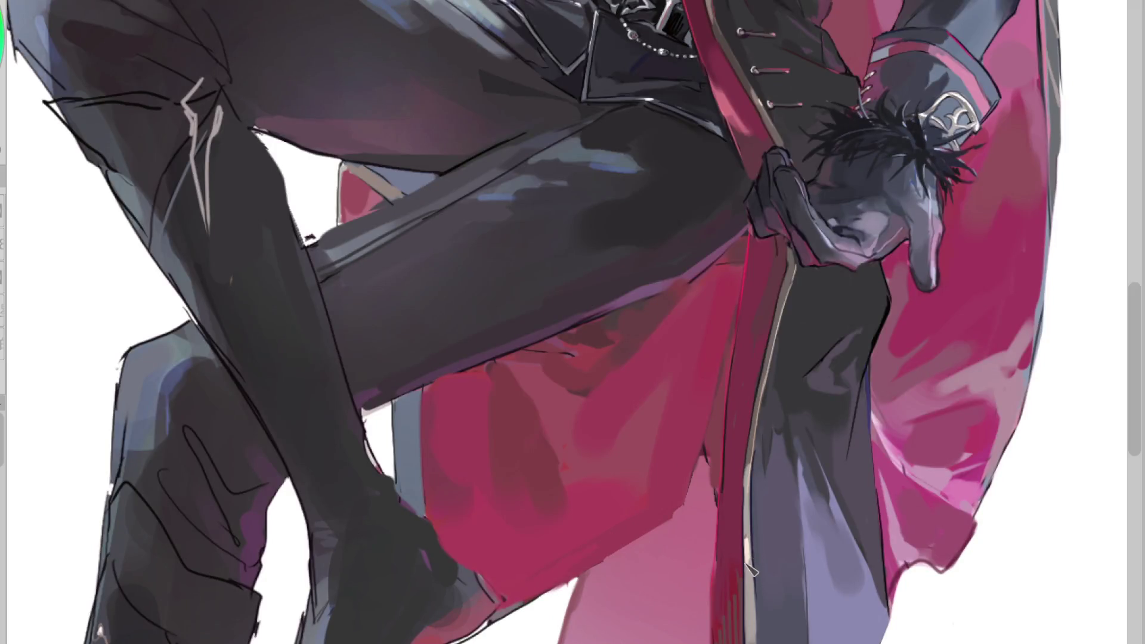
{"action": "scroll", "coordinate": [760, 596], "scroll_direction": "down", "scroll_amount": 1}
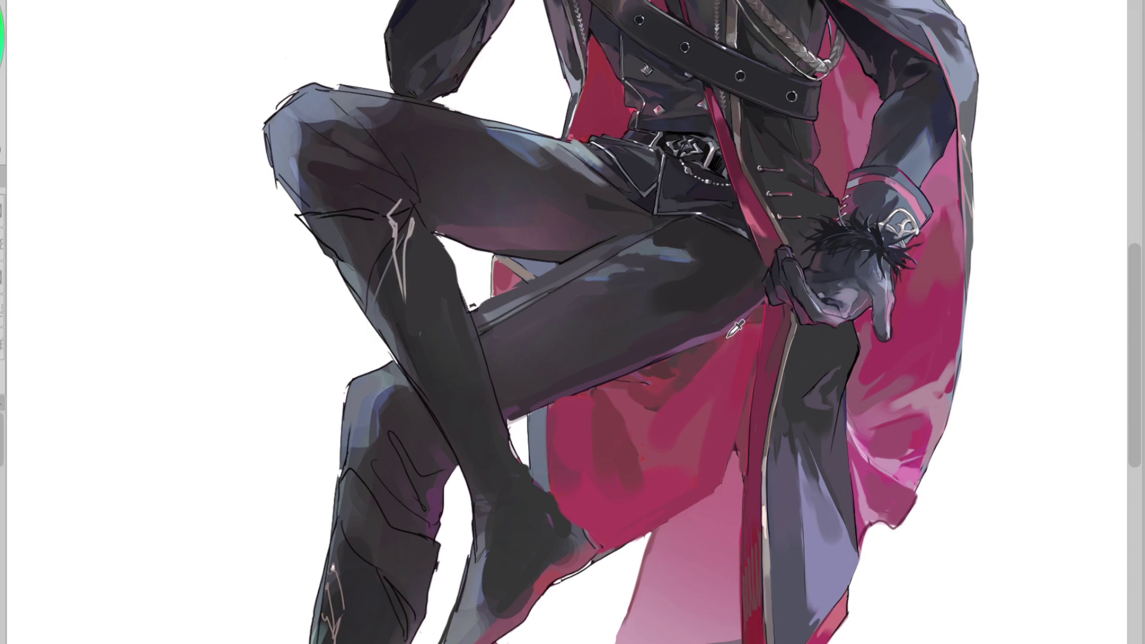
Add a darker red coat stroke and sample four crimson tones from the cape, checking the mirrored view
{"action": "left_click_drag", "start_coordinate": [646, 408], "coordinate": [625, 391]}
{"action": "key", "text": "h"}
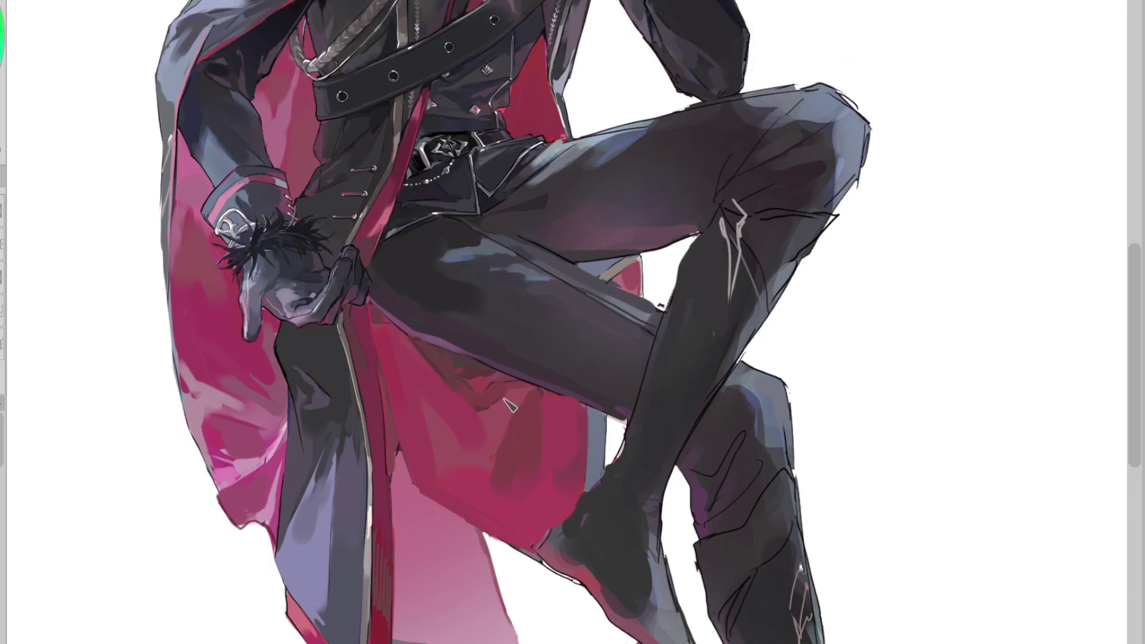
{"action": "left_click", "coordinate": [525, 448], "text": "alt"}
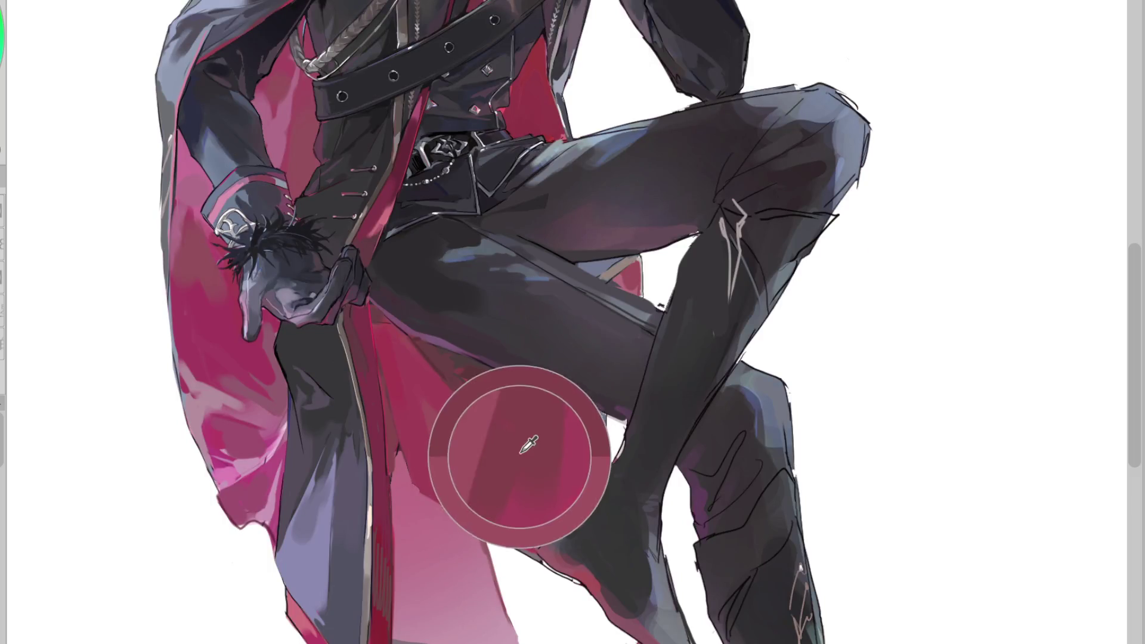
{"action": "left_click", "coordinate": [484, 485], "text": "alt"}
{"action": "left_click", "coordinate": [493, 430], "text": "alt"}
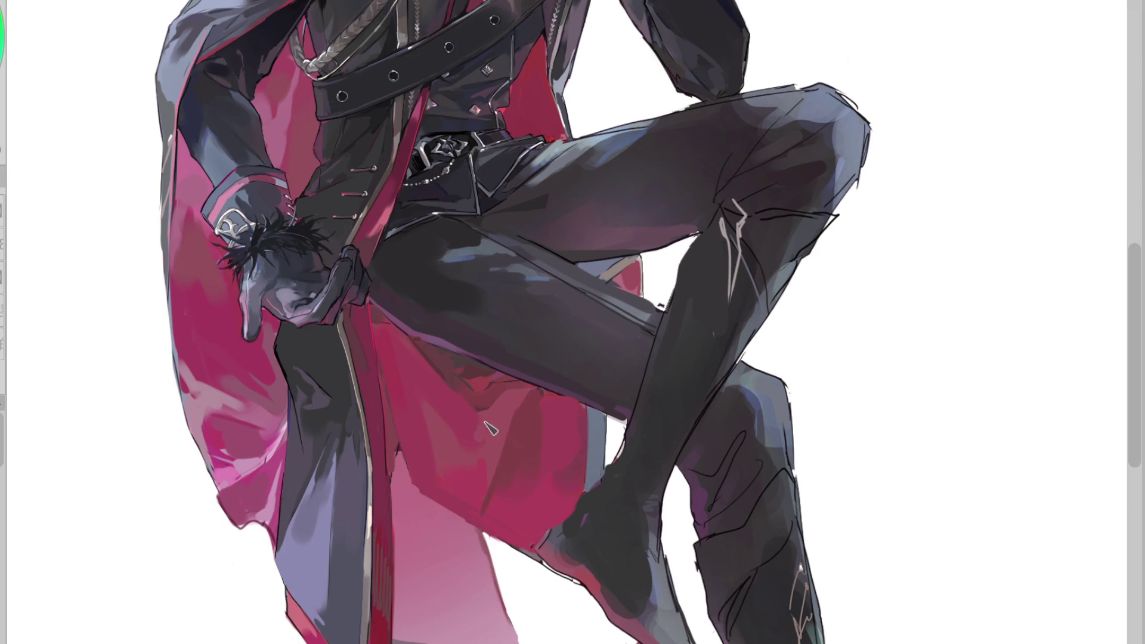
{"action": "left_click", "coordinate": [443, 442], "text": "alt"}
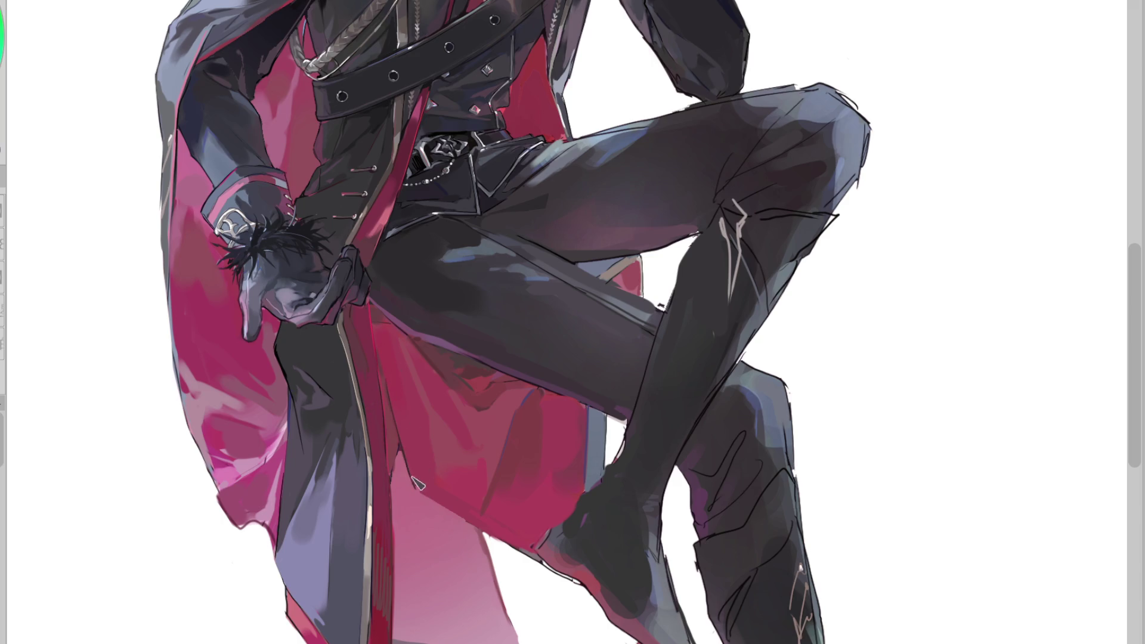
{"action": "key", "text": "h"}
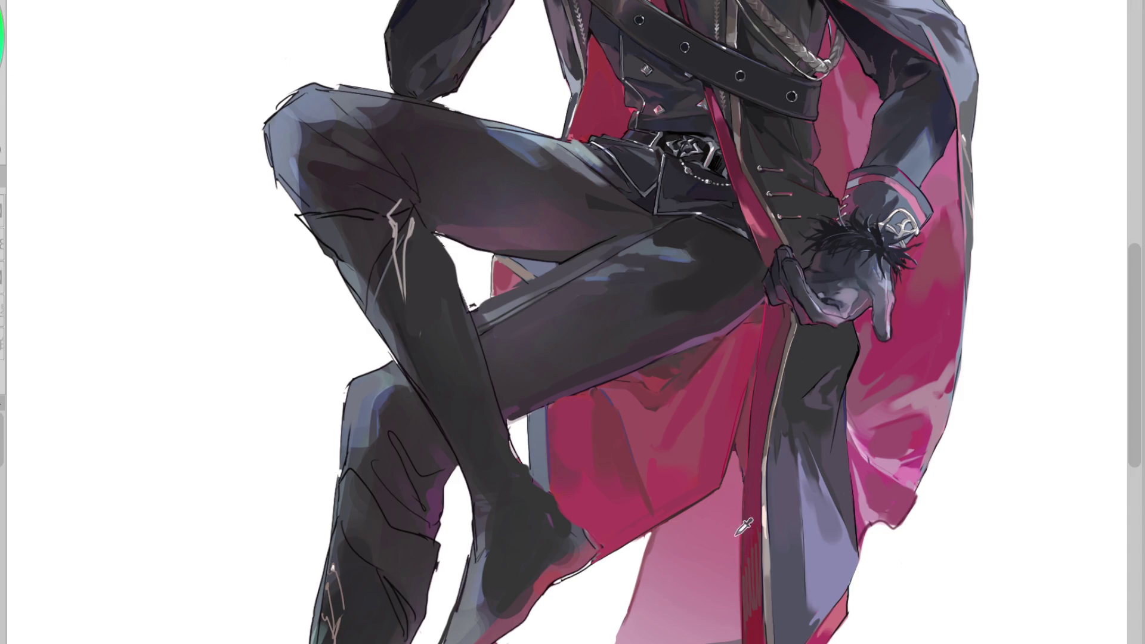
Undo a trial light line on the sash and paint a pale highlight across the red coat
{"action": "left_click_drag", "start_coordinate": [744, 433], "coordinate": [744, 477]}
{"action": "key", "text": "ctrl+z"}
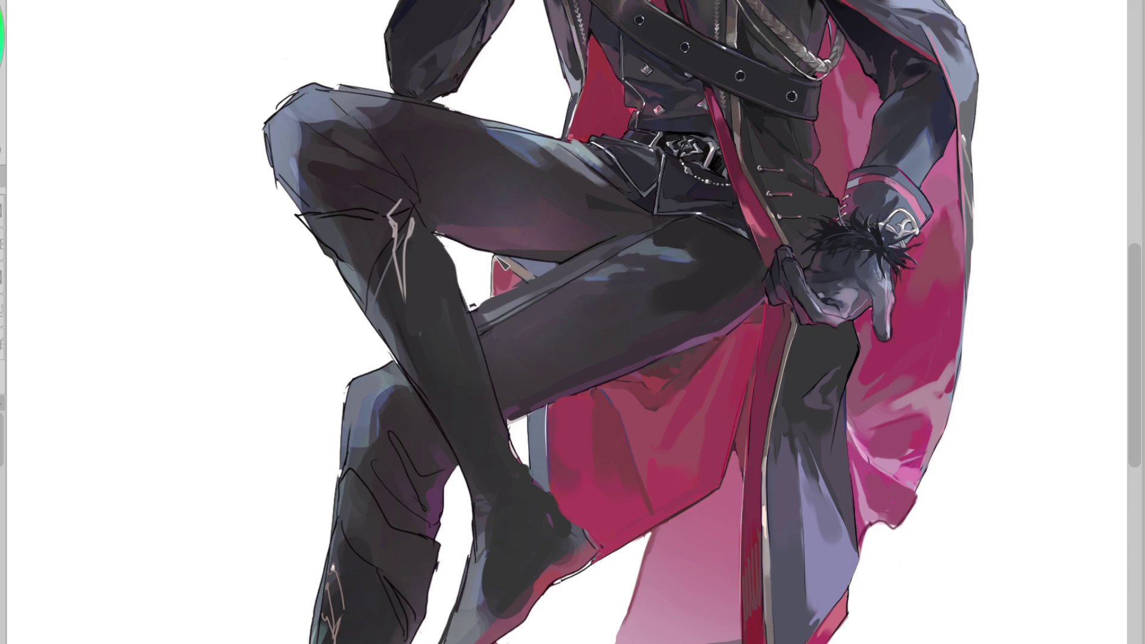
{"action": "left_click_drag", "start_coordinate": [494, 255], "coordinate": [533, 277]}
{"action": "left_click_drag", "start_coordinate": [690, 485], "coordinate": [680, 517]}
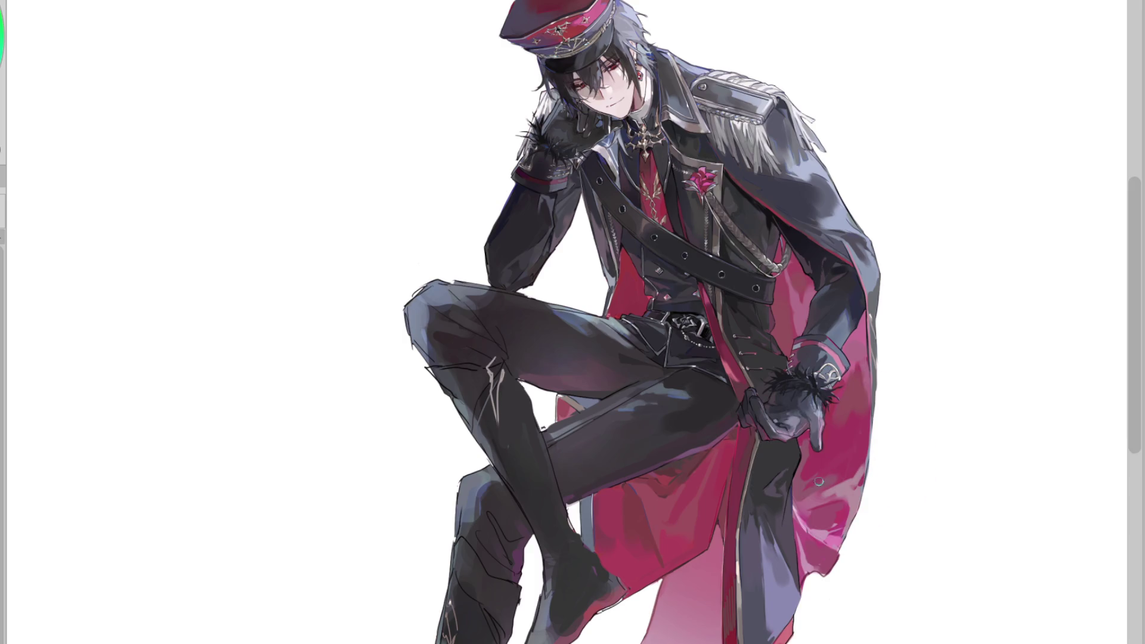
Magic-wand the lower cape area, sample a cape colour, and zoom in
{"action": "key", "text": "w"}
{"action": "left_click", "coordinate": [708, 571]}
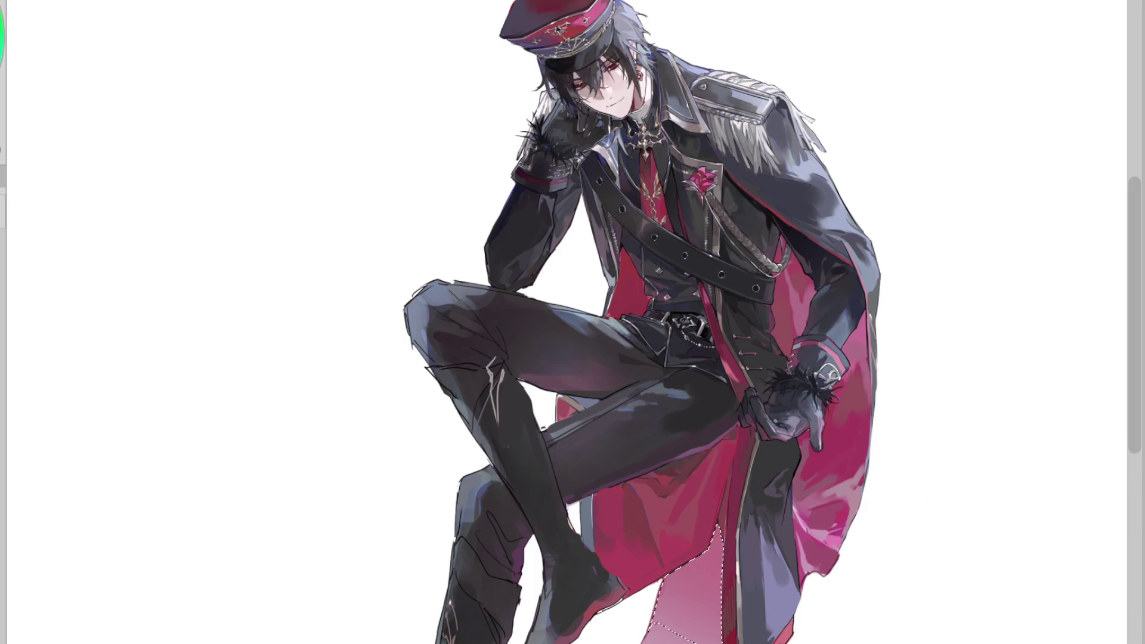
{"action": "left_click", "coordinate": [798, 542], "text": "alt"}
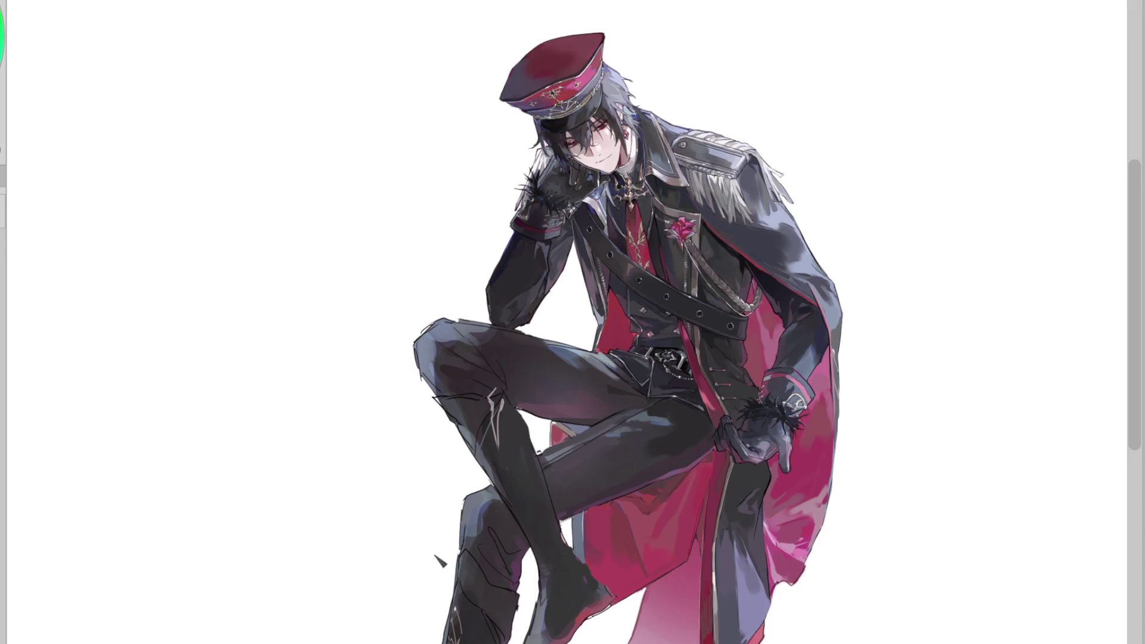
{"action": "left_click_drag", "start_coordinate": [1136, 396], "coordinate": [1137, 425]}
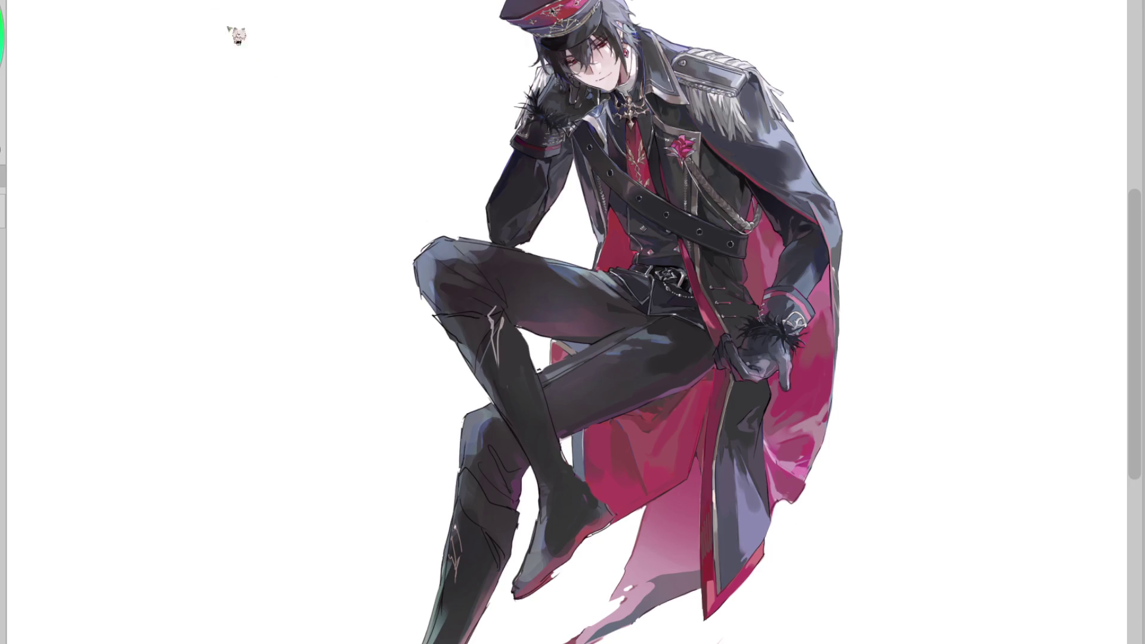
{"action": "scroll", "coordinate": [798, 394], "scroll_direction": "up", "scroll_amount": 2}
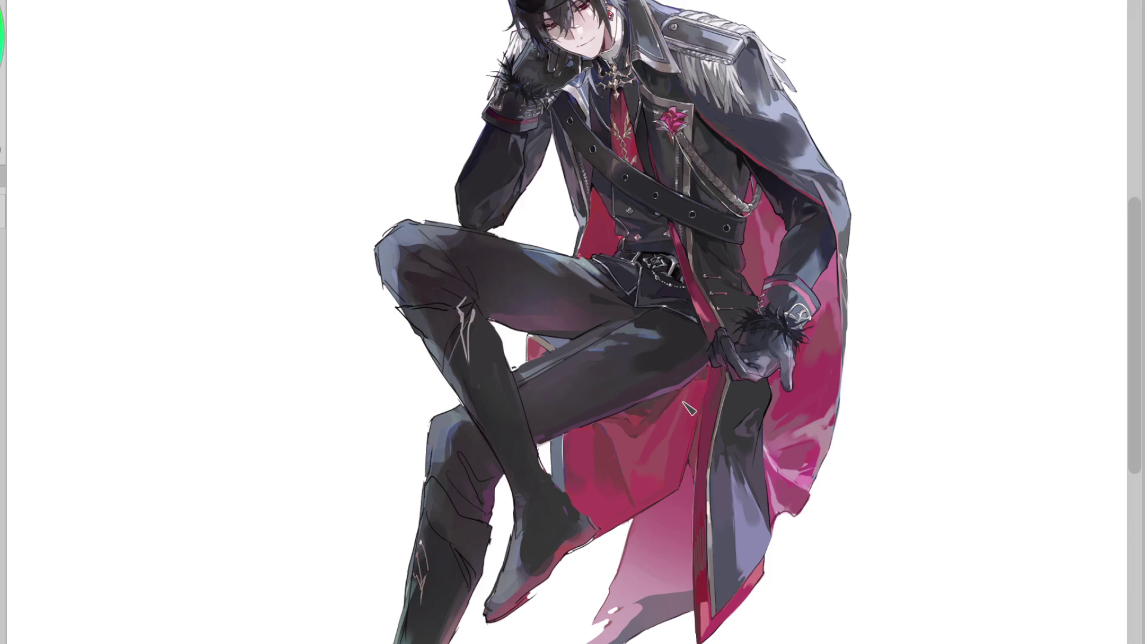
{"action": "scroll", "coordinate": [668, 327], "scroll_direction": "up", "scroll_amount": 5}
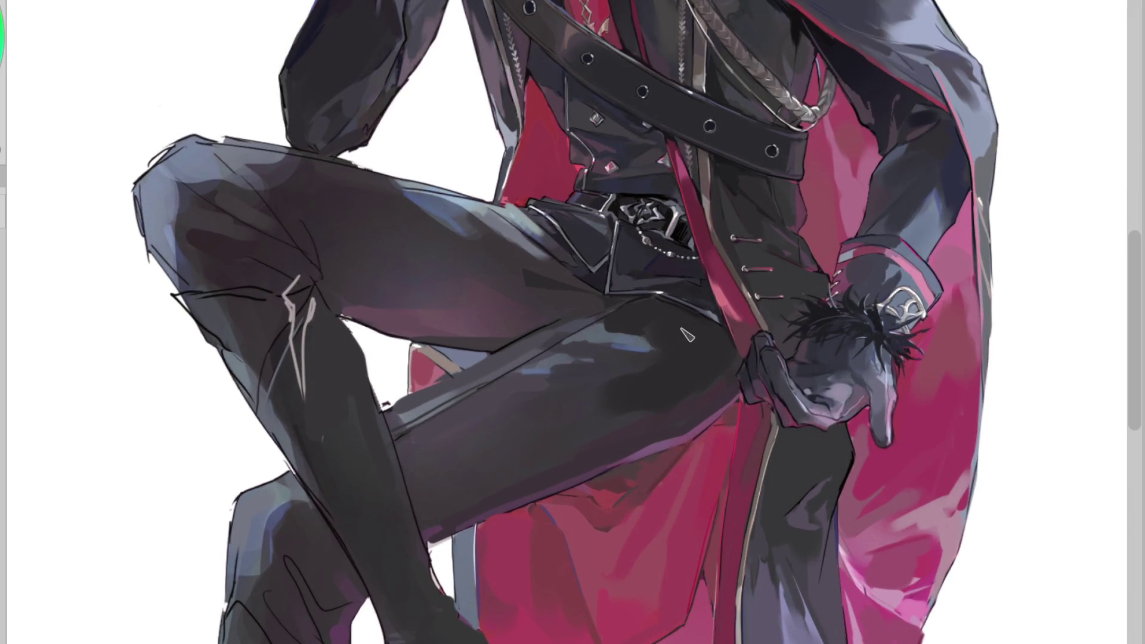
Draw one long dark diagonal fold line from mid-cape down toward the hem beside the leg
{"action": "scroll", "coordinate": [551, 340], "scroll_direction": "down", "scroll_amount": 5}
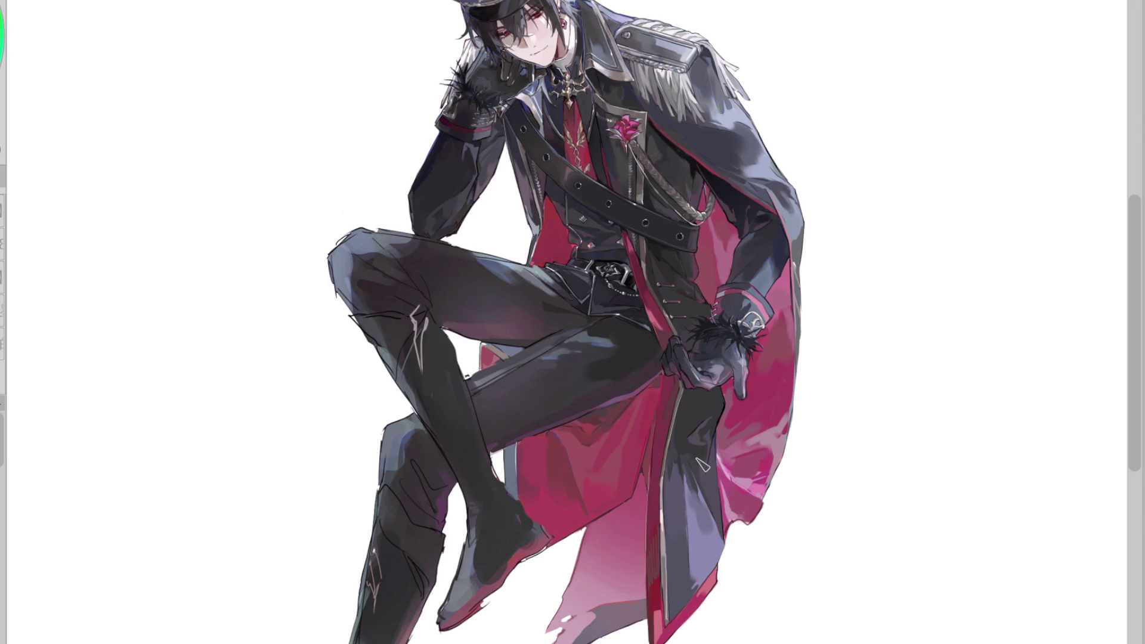
{"action": "scroll", "coordinate": [622, 499], "scroll_direction": "up", "scroll_amount": 3}
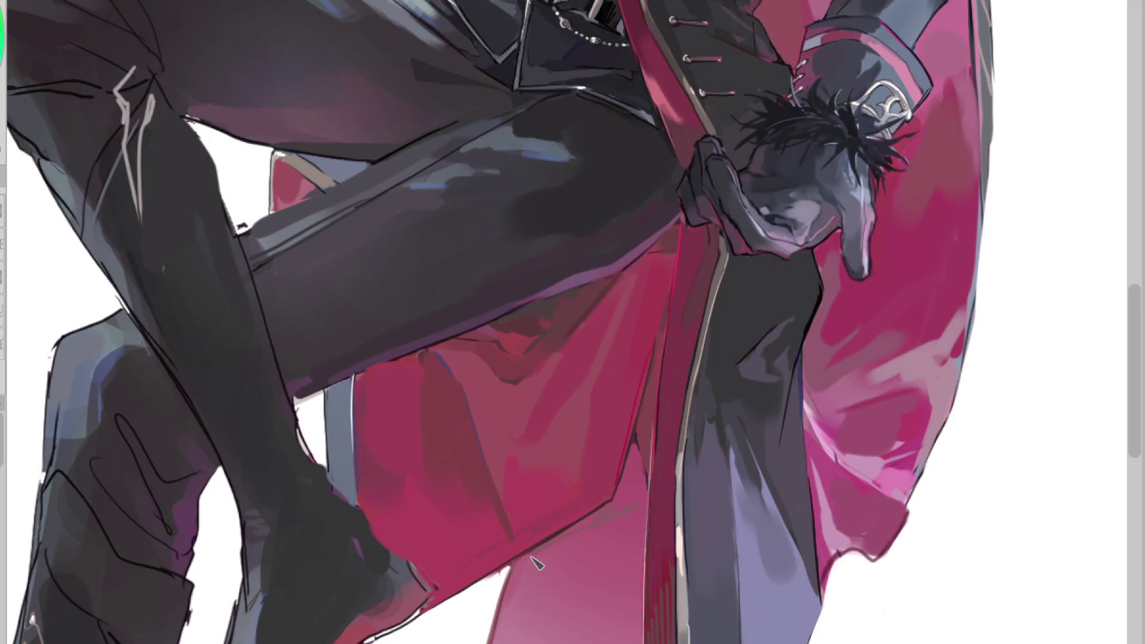
{"action": "left_click_drag", "start_coordinate": [645, 505], "coordinate": [507, 640]}
{"action": "scroll", "coordinate": [590, 534], "scroll_direction": "down", "scroll_amount": 3}
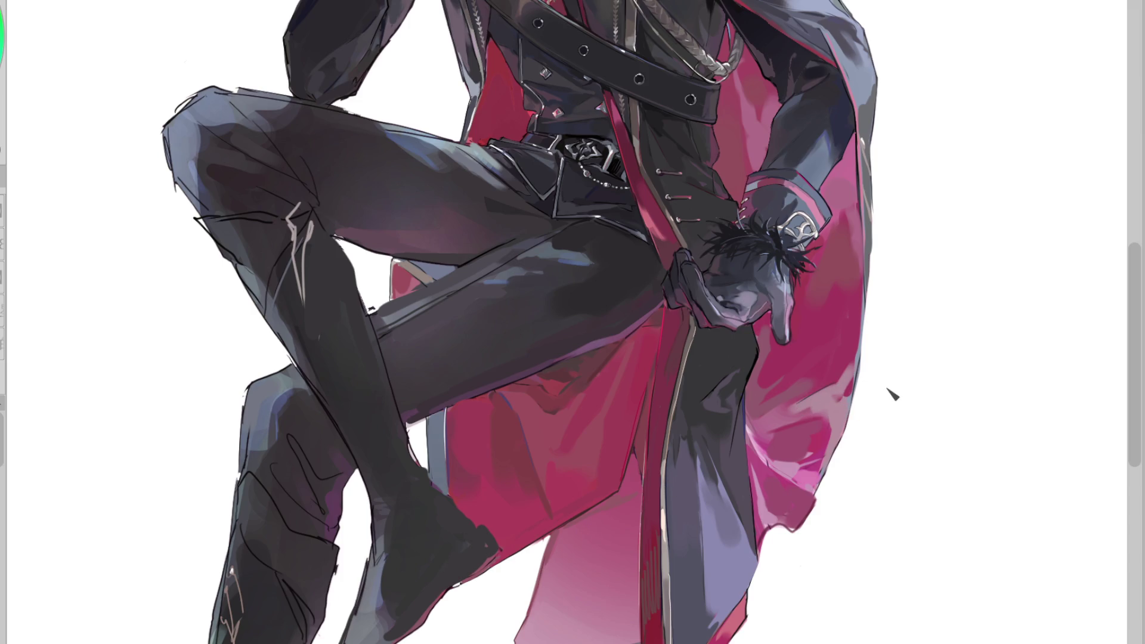
{"action": "scroll", "coordinate": [1139, 328], "scroll_direction": "up", "scroll_amount": 2}
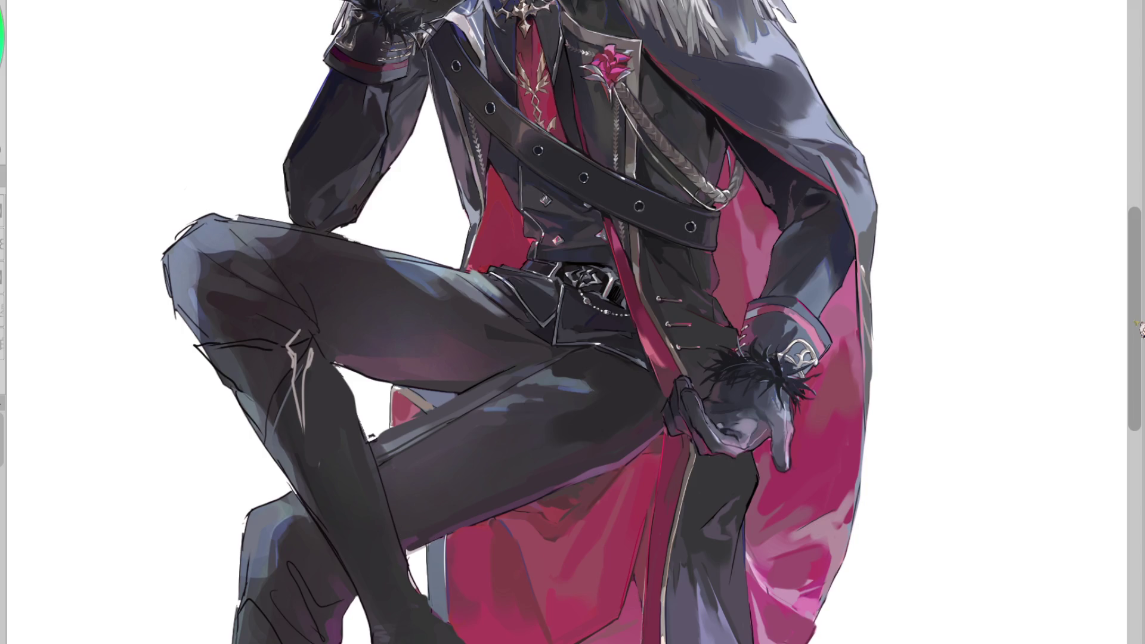
Magic-wand the red vest panel beside the belt, sample a paint colour, then clear the selection
{"action": "key", "text": "ctrl+minus"}
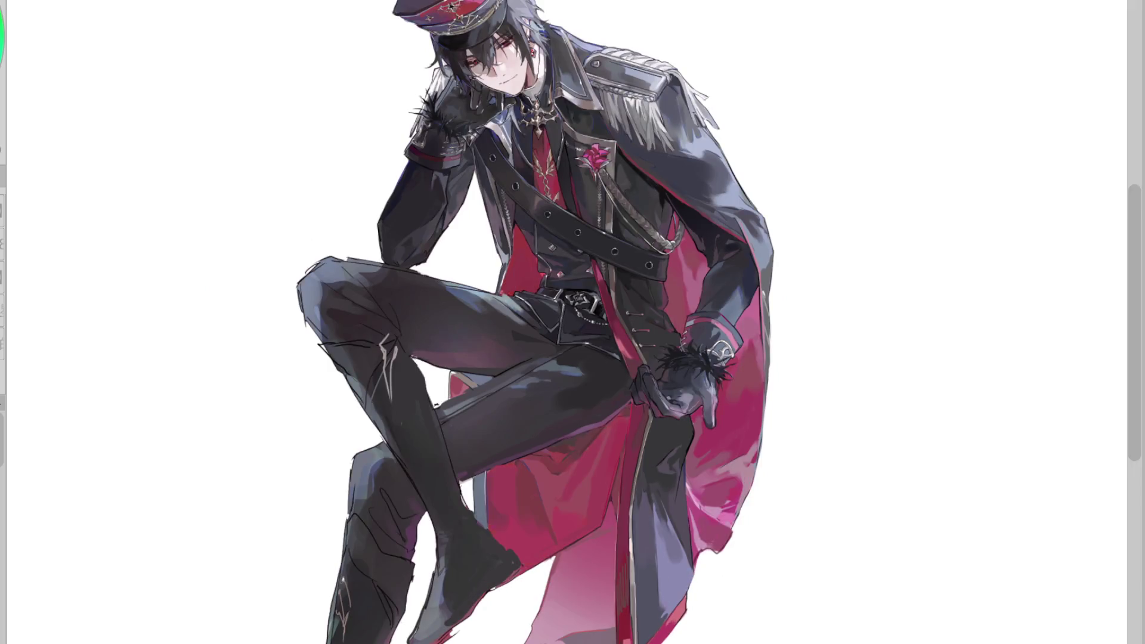
{"action": "key", "text": "ctrl+plus"}
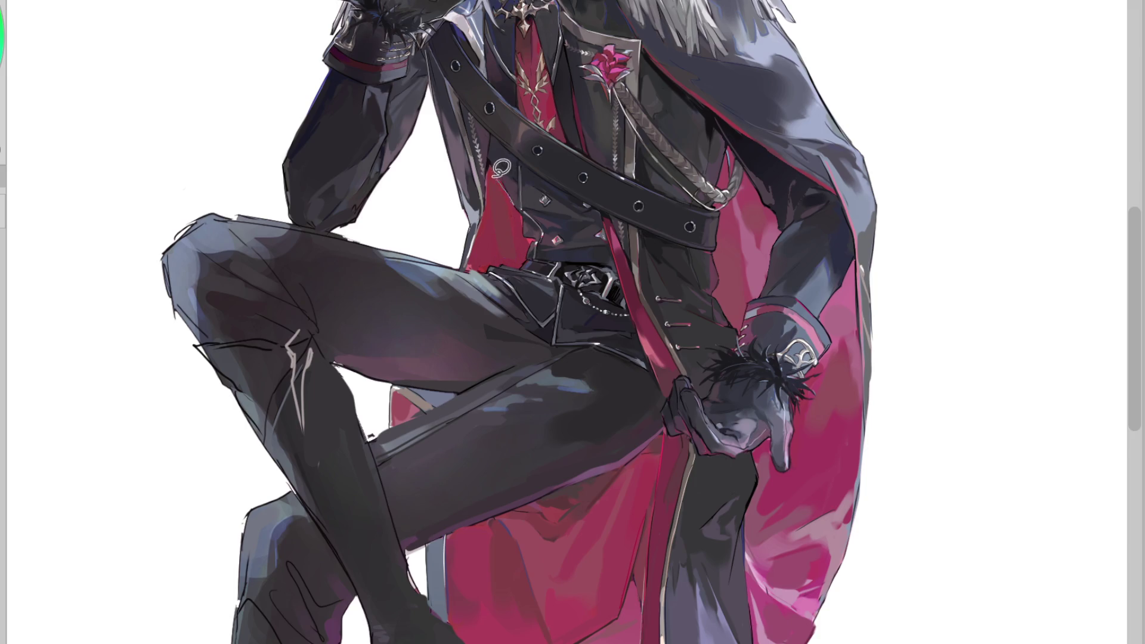
{"action": "key", "text": "w"}
{"action": "left_click", "coordinate": [504, 247]}
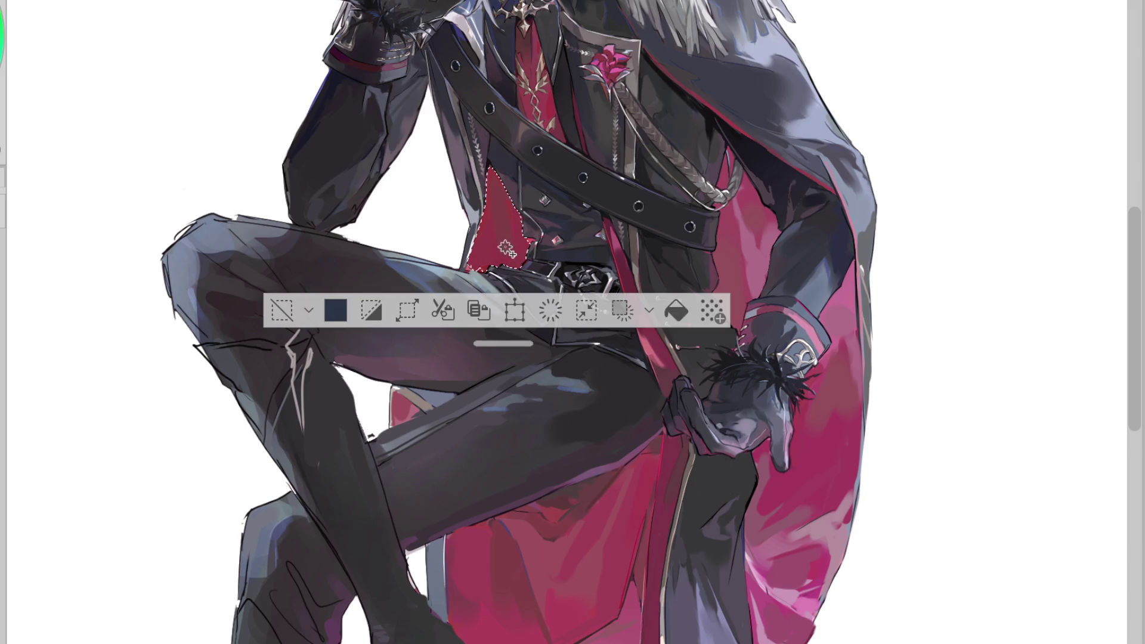
{"action": "left_click", "coordinate": [429, 394], "text": "alt"}
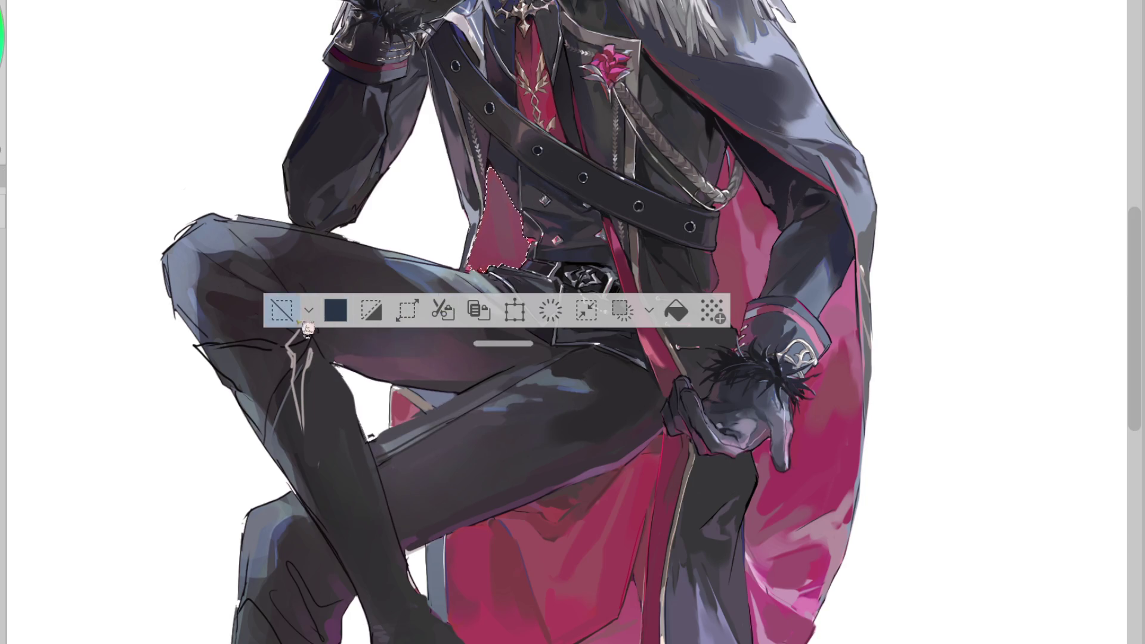
{"action": "left_click", "coordinate": [281, 310]}
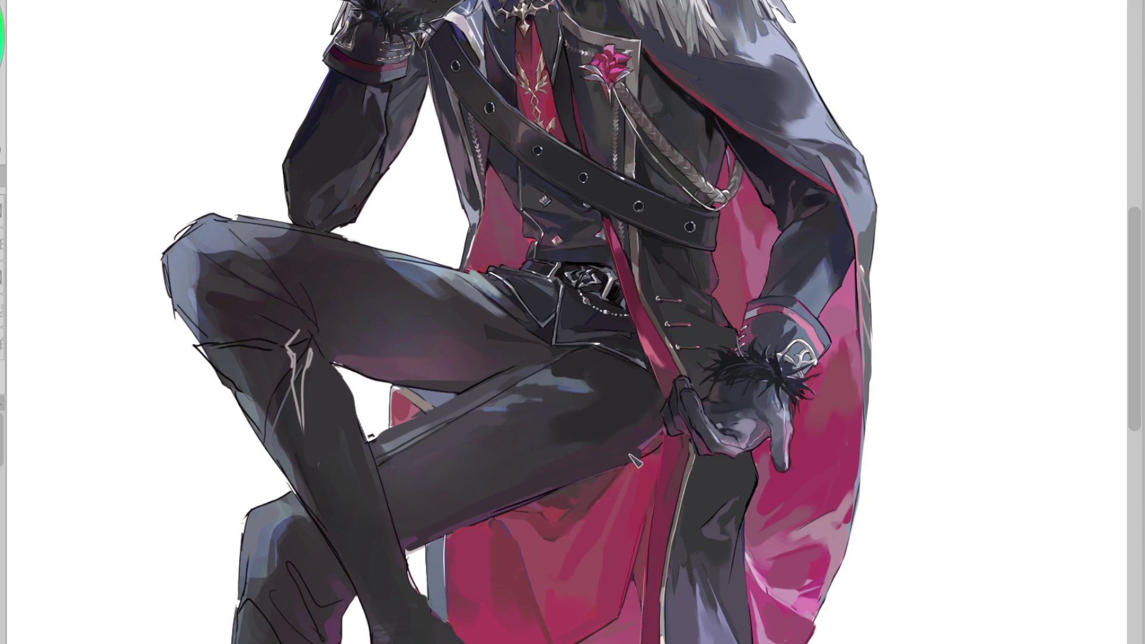
{"action": "scroll", "coordinate": [664, 418], "scroll_direction": "up", "scroll_amount": 2}
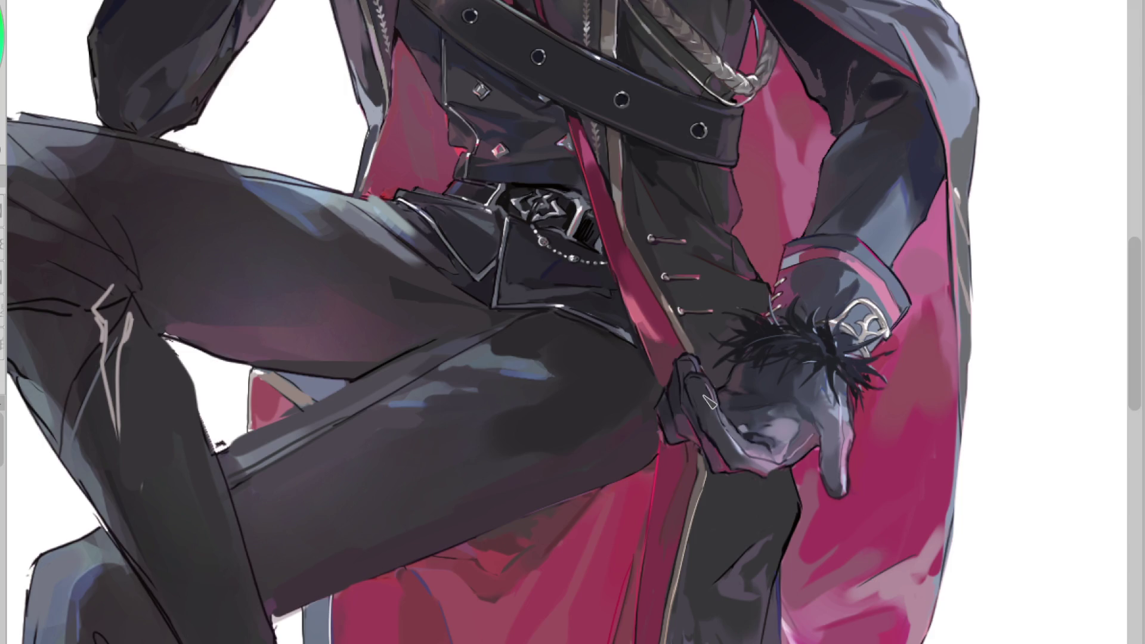
Sample reds from the coat and trouser edge, then undo the latest coat strokes
{"action": "left_click", "coordinate": [629, 493], "text": "alt"}
{"action": "left_click", "coordinate": [654, 459], "text": "alt"}
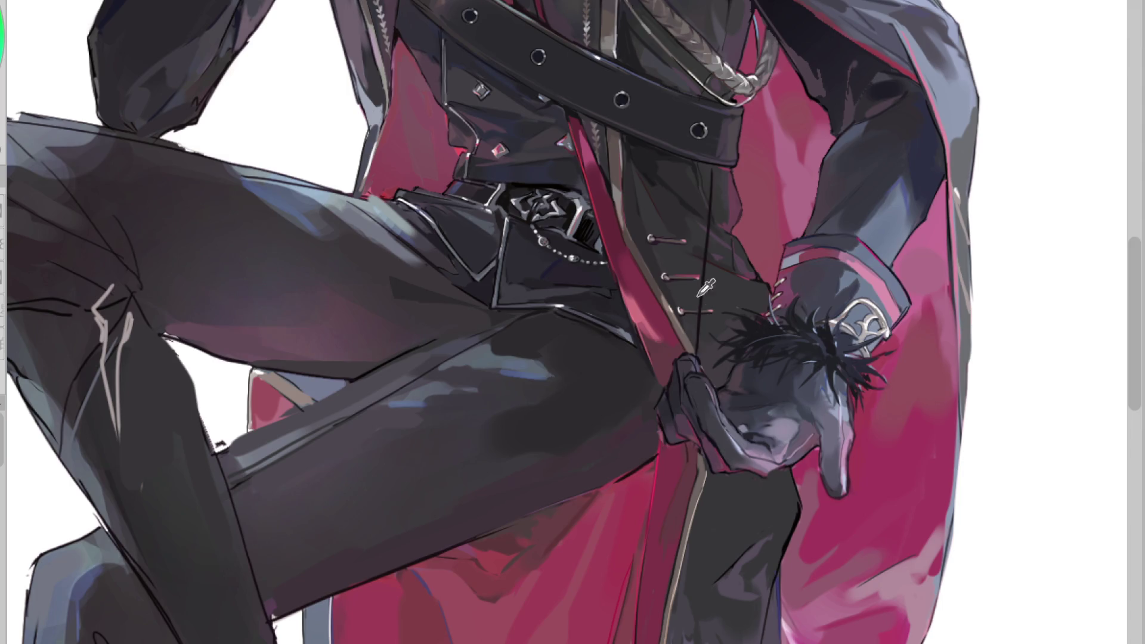
{"action": "left_click", "coordinate": [633, 337], "text": "alt"}
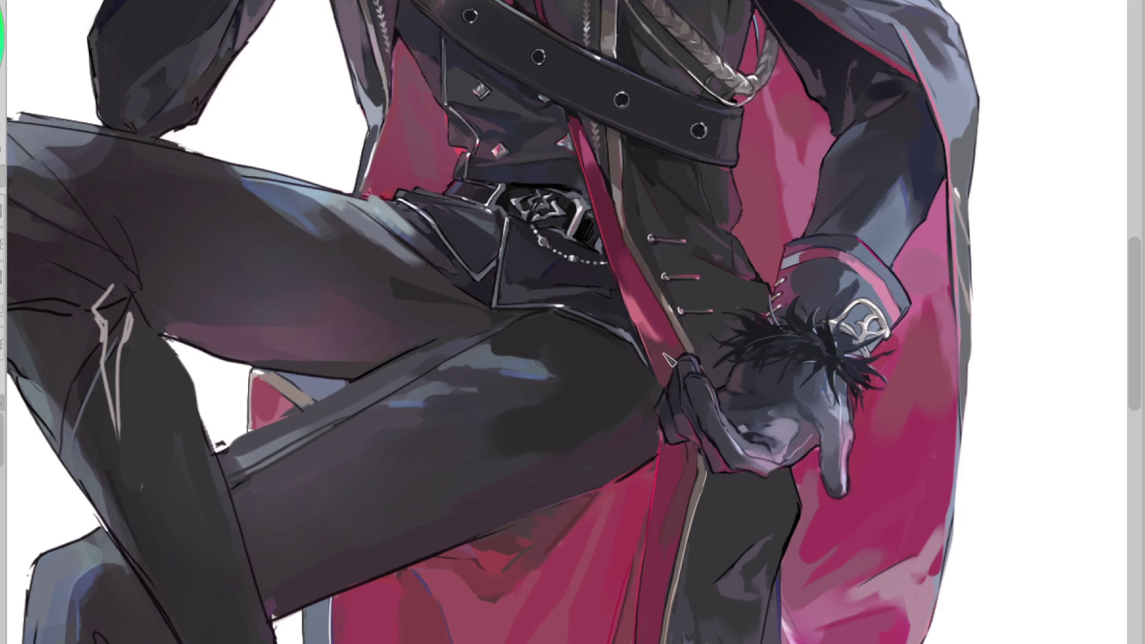
{"action": "key", "text": "ctrl+z"}
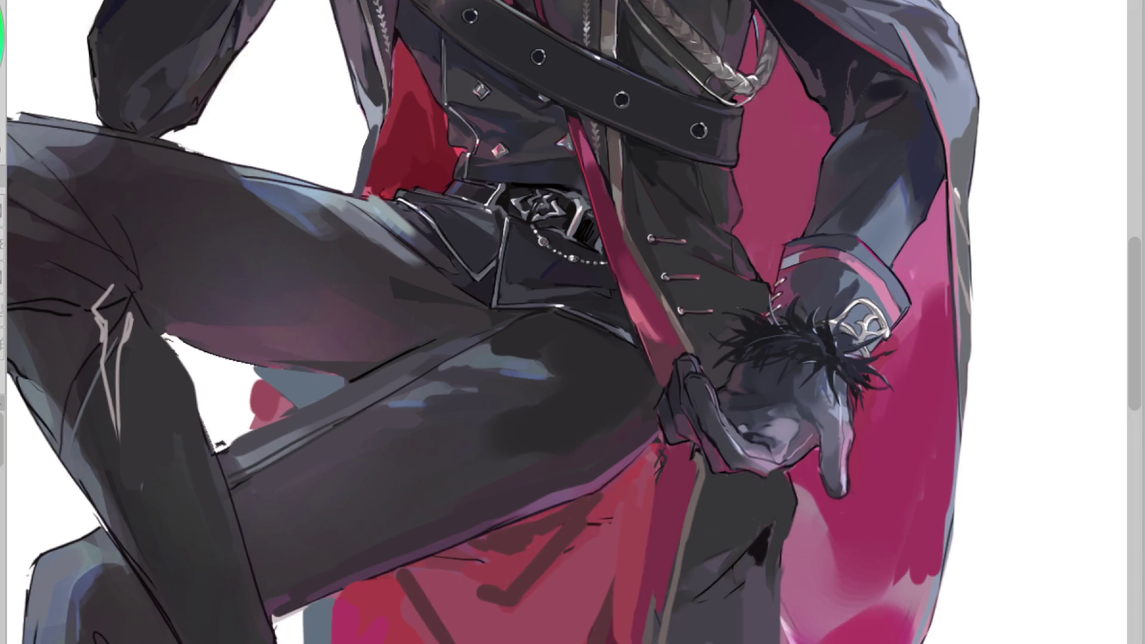
Flip the view horizontally again and zoom in and out to review the figure
{"action": "key", "text": "m"}
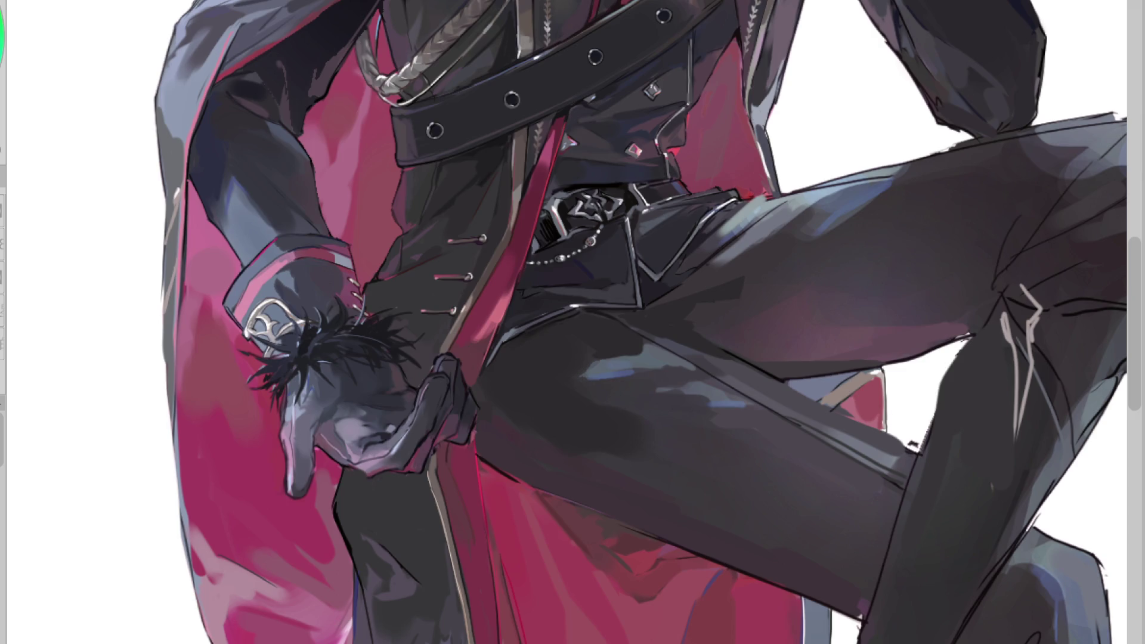
{"action": "scroll", "coordinate": [251, 93], "scroll_direction": "down", "scroll_amount": 5}
{"action": "scroll", "coordinate": [486, 244], "scroll_direction": "up", "scroll_amount": 4}
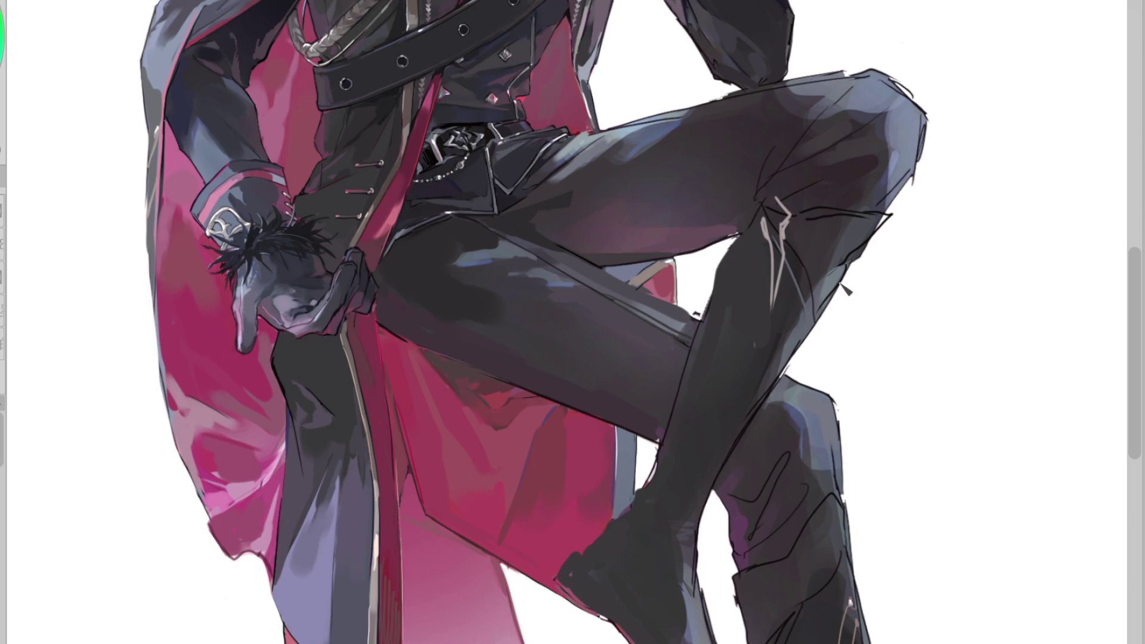
{"action": "scroll", "coordinate": [846, 289], "scroll_direction": "down", "scroll_amount": 1}
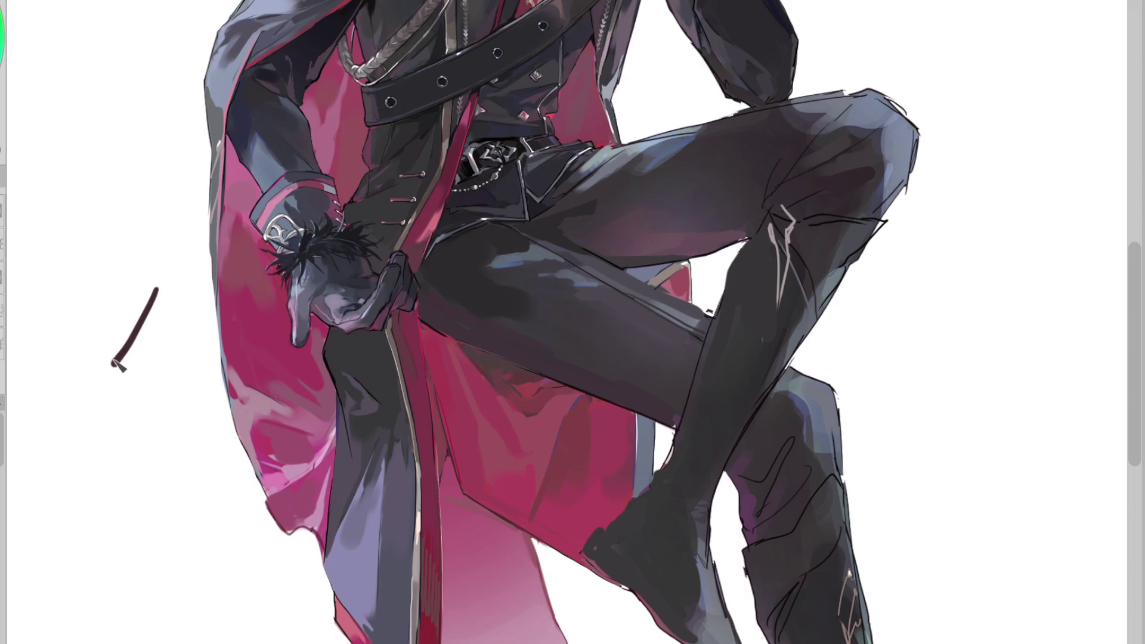
Sketch the red diamond's two angled bracket strokes left of the figure, redrawing them longer
{"action": "mouse_move", "coordinate": [101, 334]}
{"action": "left_mouse_down"}
{"action": "mouse_move", "coordinate": [61, 406]}
{"action": "mouse_move", "coordinate": [107, 444]}
{"action": "left_mouse_up"}
{"action": "key", "text": "ctrl+z"}
{"action": "left_click_drag", "start_coordinate": [60, 407], "coordinate": [107, 445]}
{"action": "key", "text": "ctrl+z"}
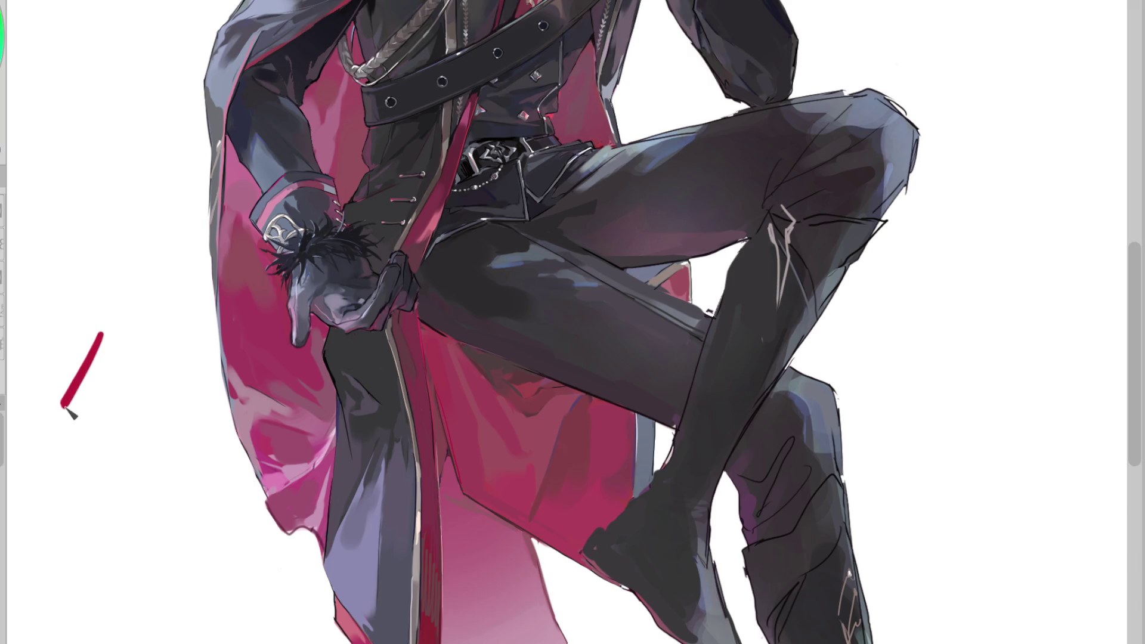
{"action": "left_click_drag", "start_coordinate": [62, 405], "coordinate": [114, 471]}
{"action": "left_click_drag", "start_coordinate": [115, 335], "coordinate": [146, 389]}
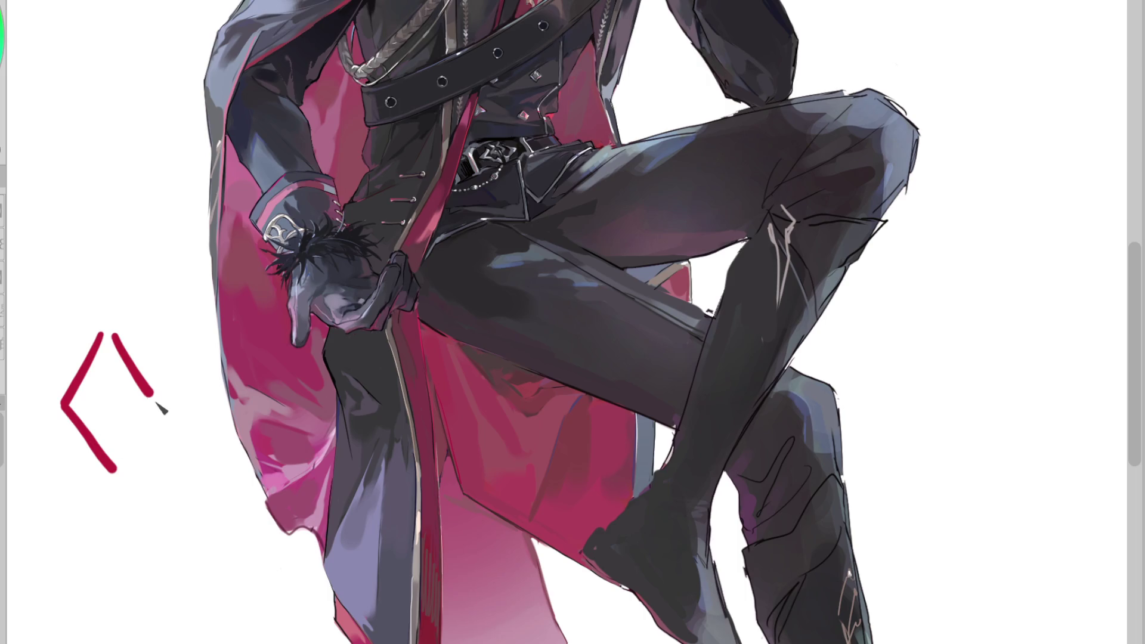
{"action": "key", "text": "ctrl+z"}
{"action": "mouse_move", "coordinate": [116, 334]}
{"action": "left_mouse_down"}
{"action": "mouse_move", "coordinate": [159, 406]}
{"action": "mouse_move", "coordinate": [128, 467]}
{"action": "left_mouse_up"}
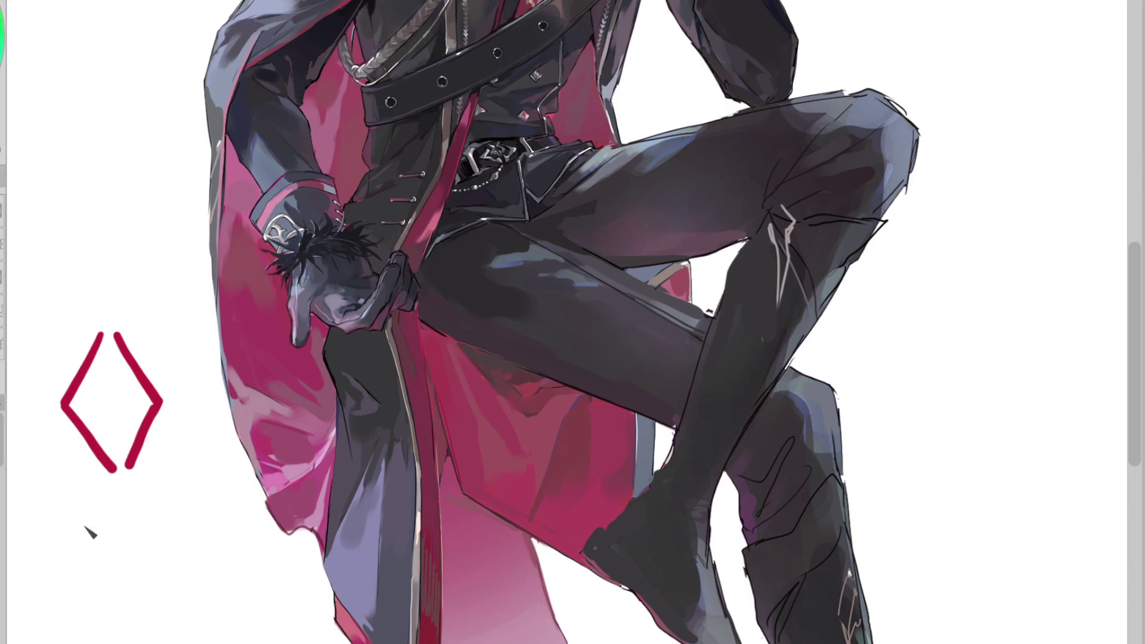
{"action": "scroll", "coordinate": [251, 483], "scroll_direction": "down", "scroll_amount": 5}
{"action": "scroll", "coordinate": [217, 499], "scroll_direction": "up", "scroll_amount": 5}
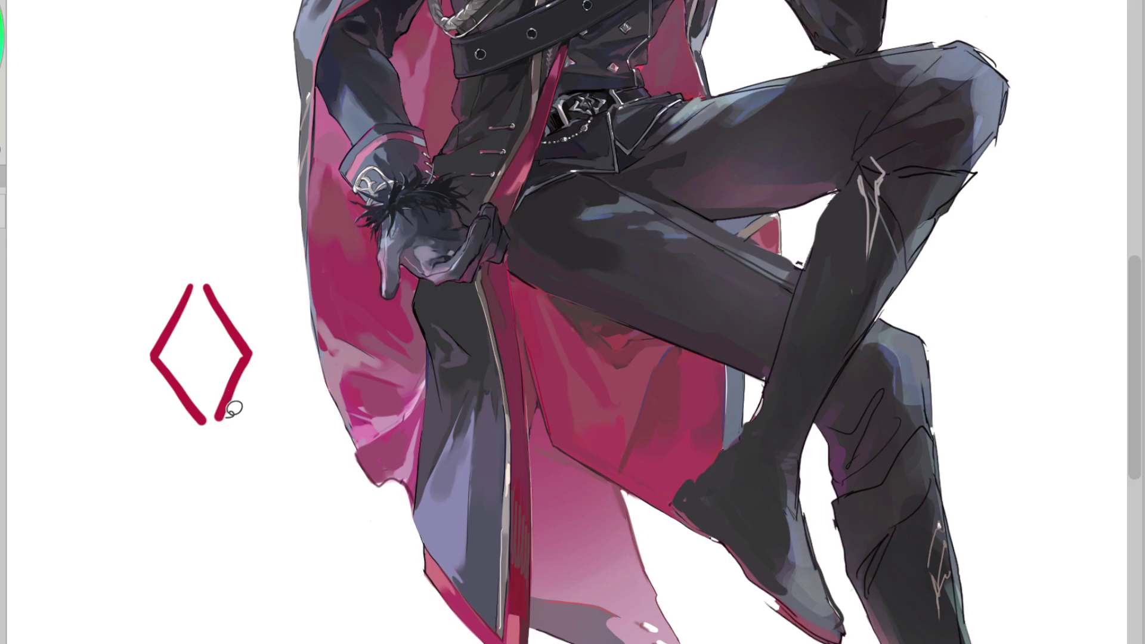
Add flared hook tips at the diamond's top and bottom ends
{"action": "mouse_move", "coordinate": [201, 281]}
{"action": "left_mouse_down"}
{"action": "mouse_move", "coordinate": [218, 292]}
{"action": "mouse_move", "coordinate": [174, 299]}
{"action": "left_mouse_up"}
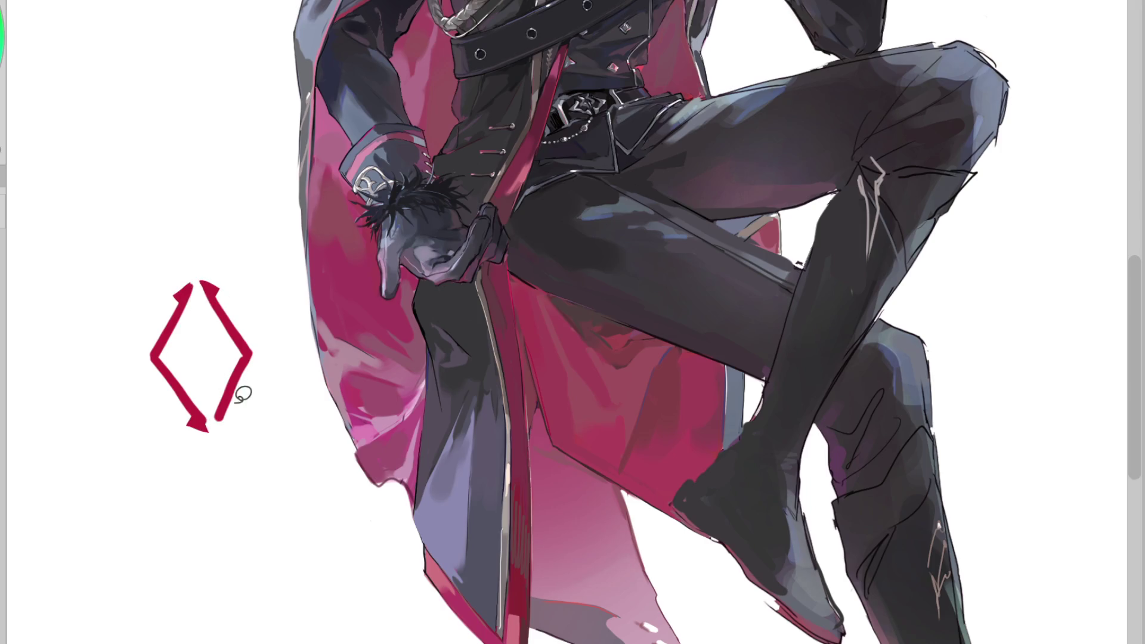
{"action": "left_click_drag", "start_coordinate": [192, 413], "coordinate": [217, 421]}
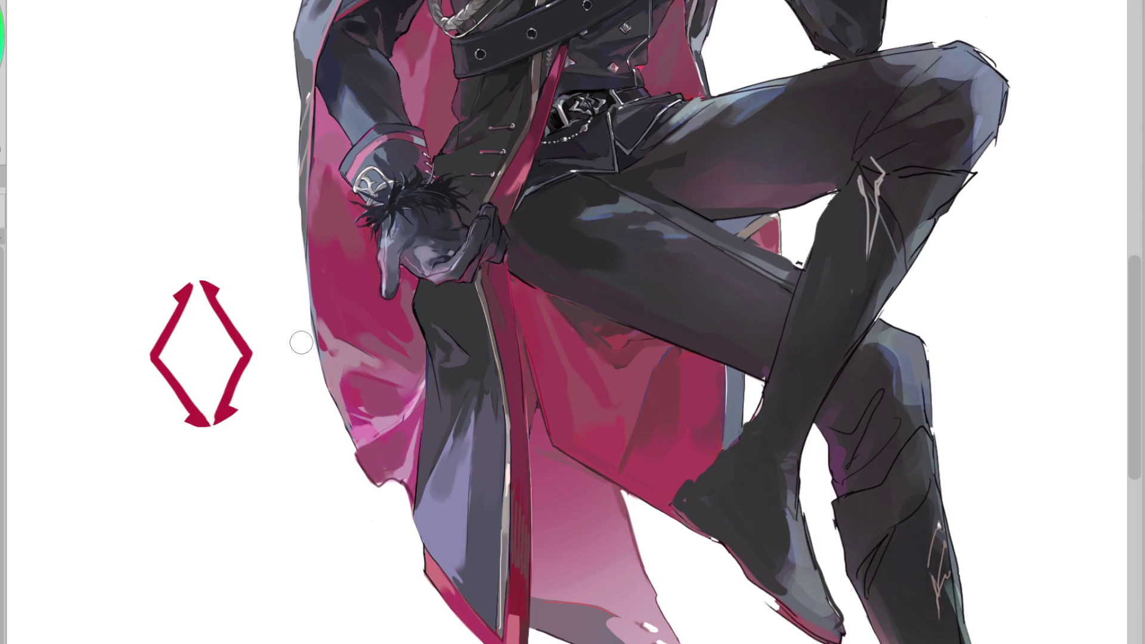
{"action": "scroll", "coordinate": [110, 332], "scroll_direction": "up", "scroll_amount": 2}
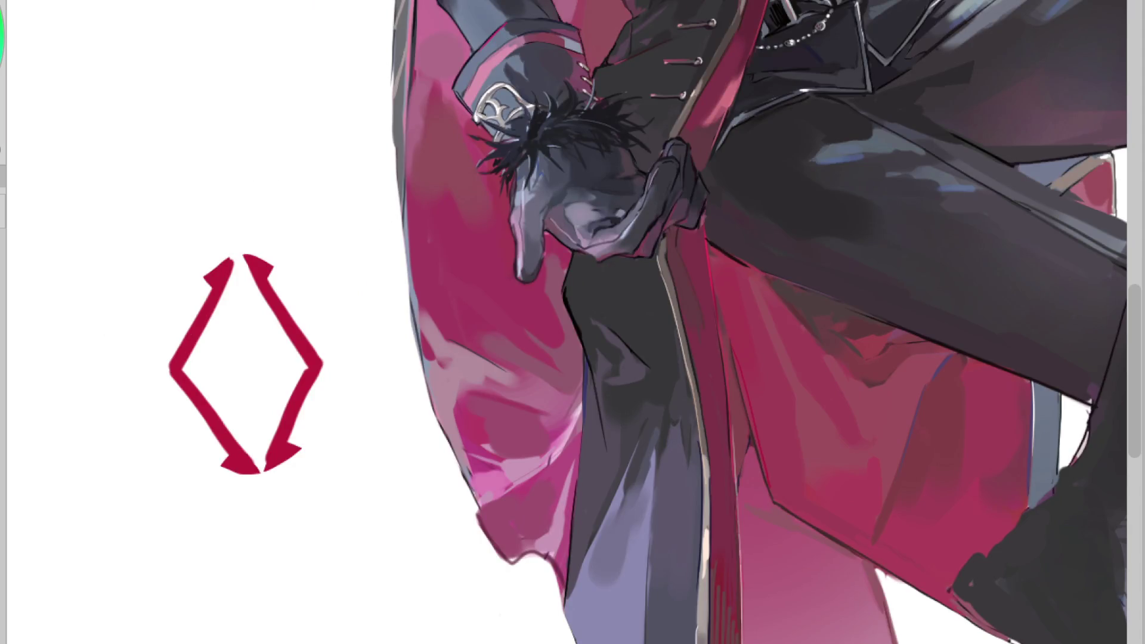
Fill the inside of the red diamond with a solid dark inner diamond
{"action": "mouse_move", "coordinate": [228, 342]}
{"action": "left_mouse_down"}
{"action": "mouse_move", "coordinate": [214, 356]}
{"action": "mouse_move", "coordinate": [265, 424]}
{"action": "mouse_move", "coordinate": [291, 347]}
{"action": "mouse_move", "coordinate": [273, 263]}
{"action": "left_mouse_up"}
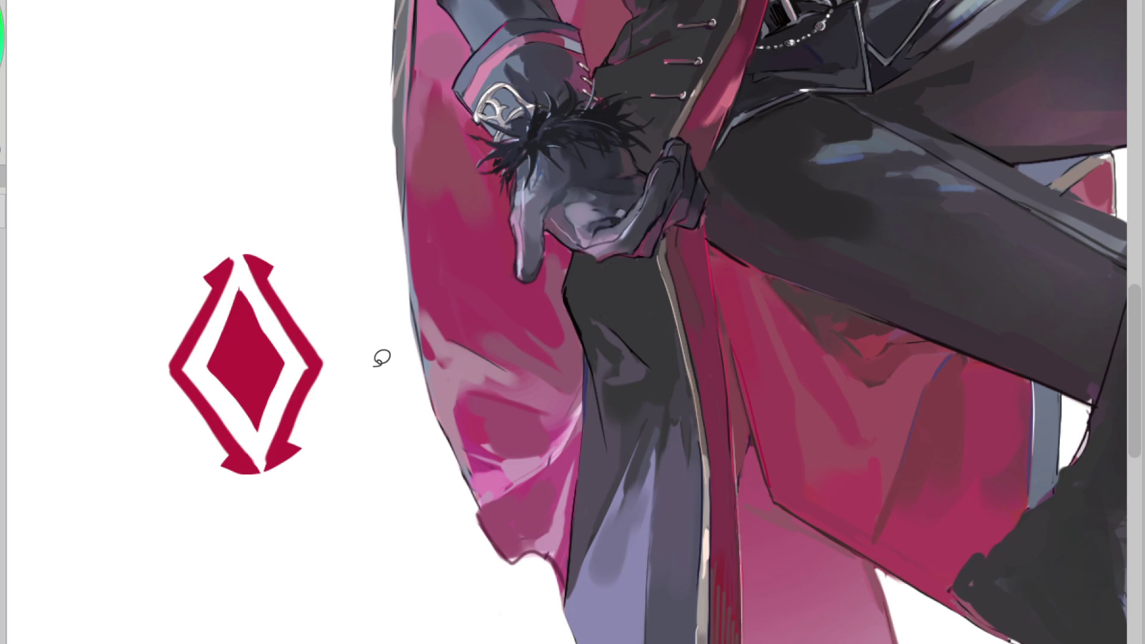
{"action": "mouse_move", "coordinate": [237, 291]}
{"action": "left_mouse_down"}
{"action": "mouse_move", "coordinate": [247, 412]}
{"action": "mouse_move", "coordinate": [280, 334]}
{"action": "left_mouse_up"}
{"action": "scroll", "coordinate": [303, 301], "scroll_direction": "down", "scroll_amount": 3}
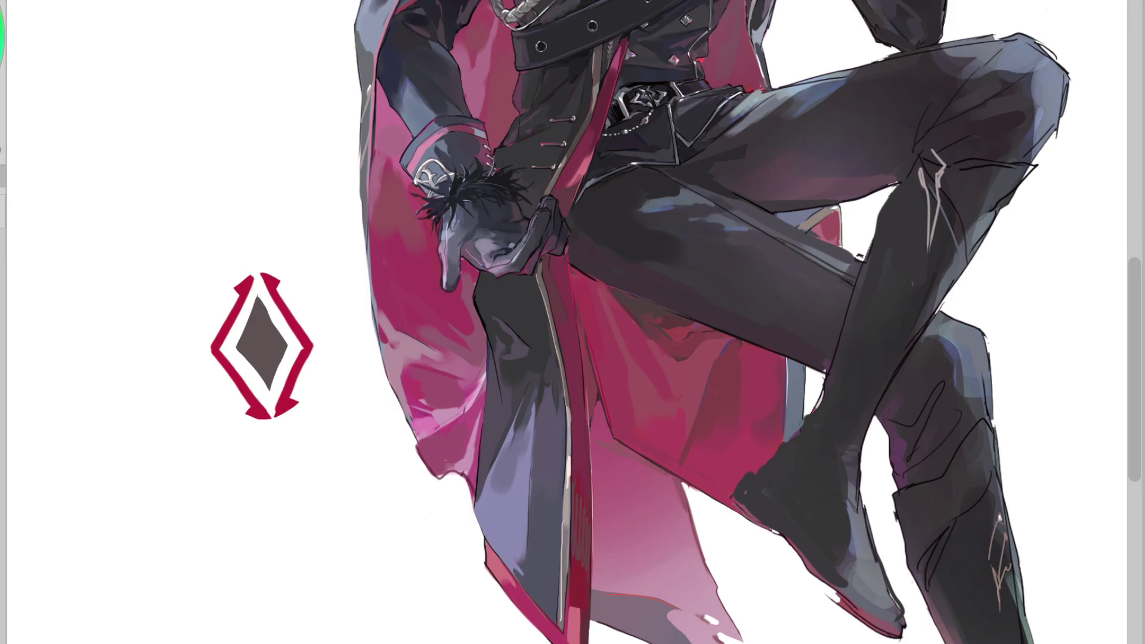
{"action": "key", "text": "ctrl+z"}
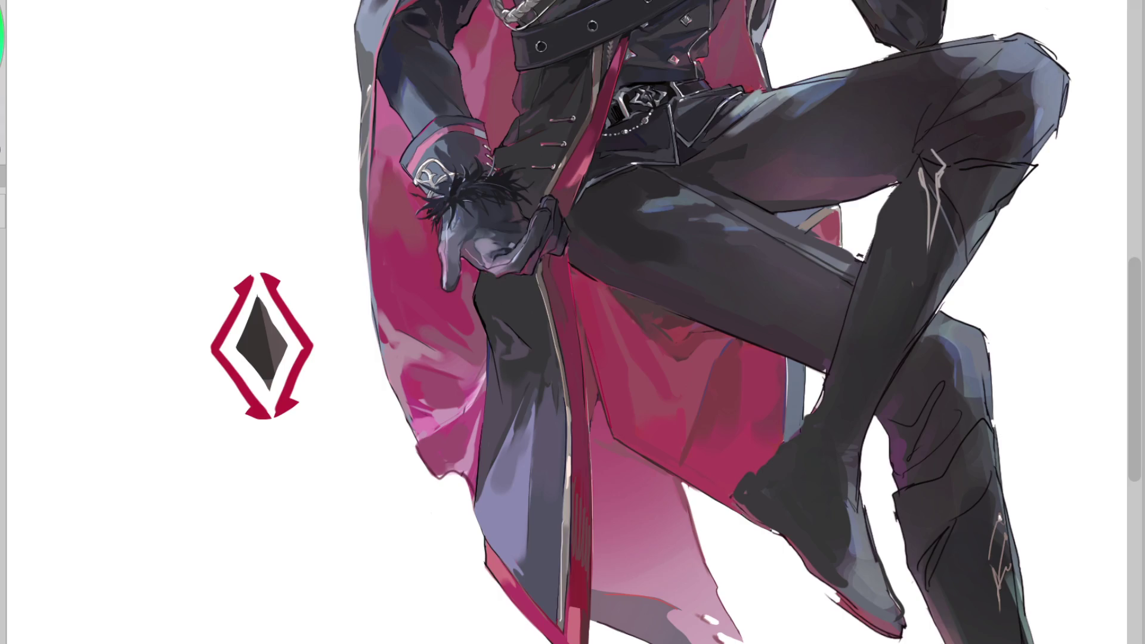
{"action": "mouse_move", "coordinate": [286, 307]}
{"action": "left_mouse_down"}
{"action": "mouse_move", "coordinate": [246, 332]}
{"action": "mouse_move", "coordinate": [294, 328]}
{"action": "left_mouse_up"}
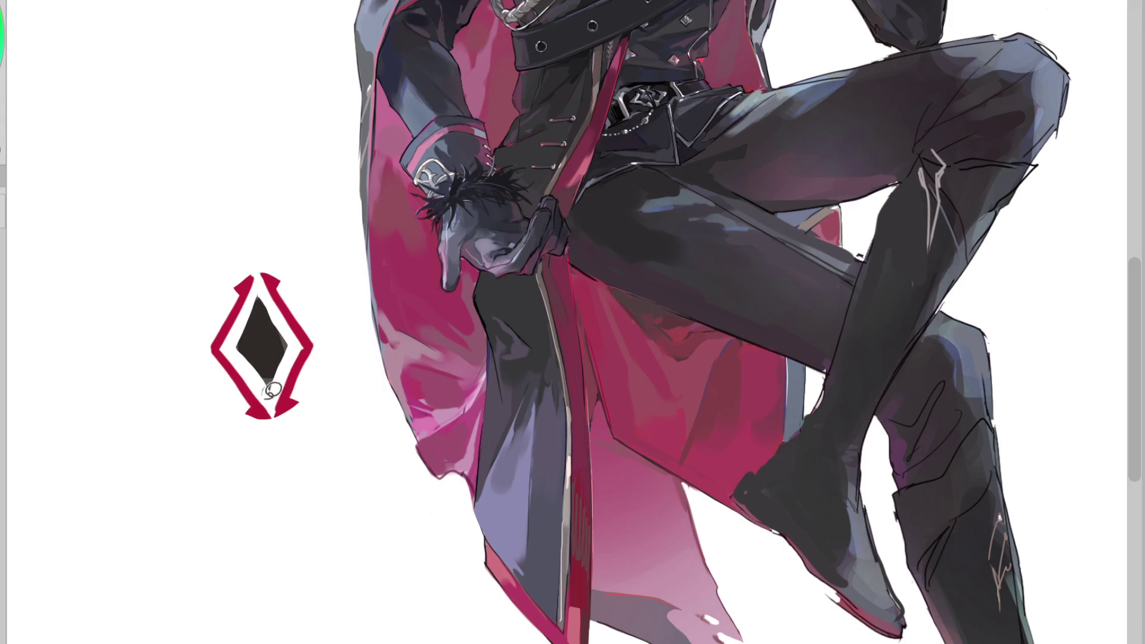
Move the diamond motif onto the cape beside the gloved hand with Ctrl+T
{"action": "key", "text": "ctrl+t"}
{"action": "left_click_drag", "start_coordinate": [302, 390], "coordinate": [441, 322]}
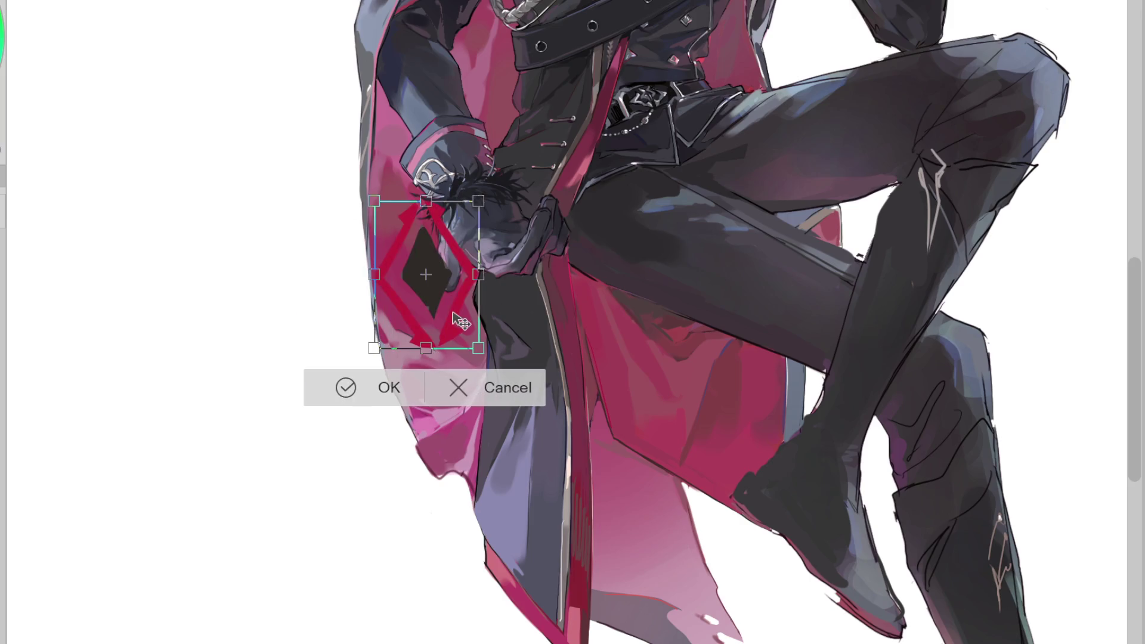
{"action": "left_click", "coordinate": [329, 388]}
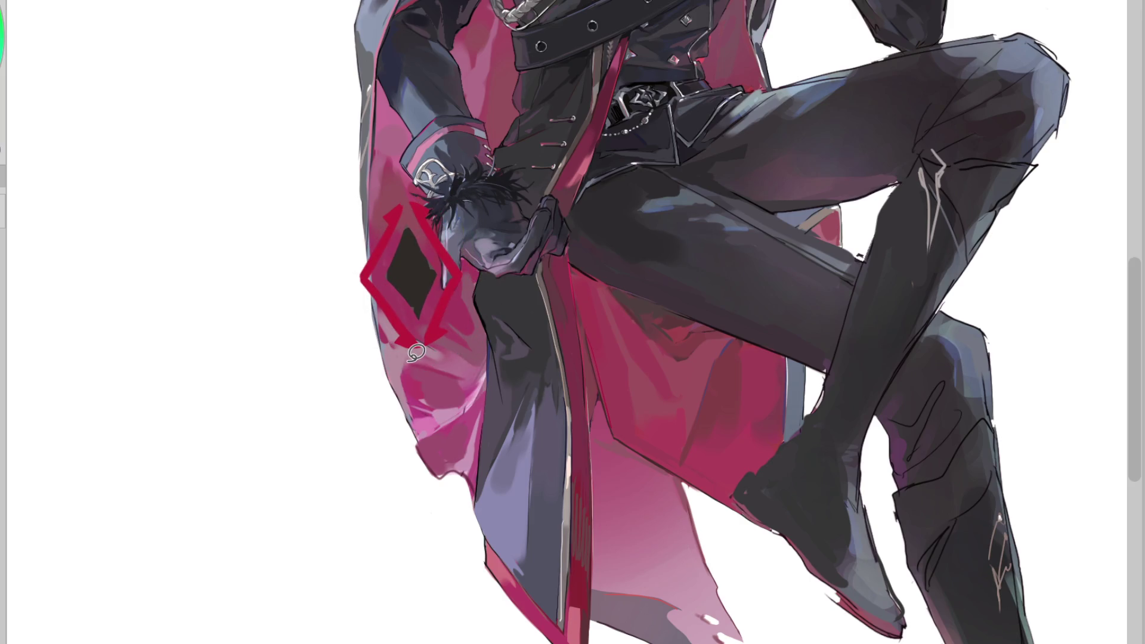
Give the inner diamond a brown fill with a dark border, checking it in a mirrored view
{"action": "mouse_move", "coordinate": [434, 240]}
{"action": "left_mouse_down"}
{"action": "mouse_move", "coordinate": [414, 256]}
{"action": "mouse_move", "coordinate": [410, 334]}
{"action": "left_mouse_up"}
{"action": "scroll", "coordinate": [439, 211], "scroll_direction": "up", "scroll_amount": 2}
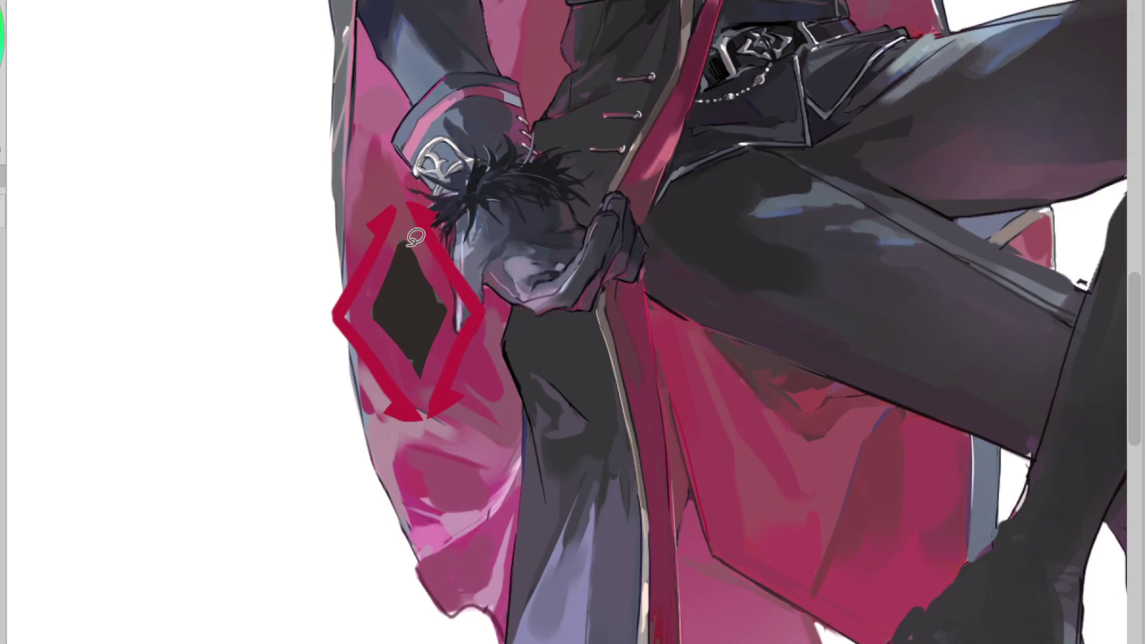
{"action": "scroll", "coordinate": [410, 241], "scroll_direction": "up", "scroll_amount": 3}
{"action": "mouse_move", "coordinate": [410, 242]}
{"action": "left_mouse_down"}
{"action": "mouse_move", "coordinate": [385, 316]}
{"action": "mouse_move", "coordinate": [449, 329]}
{"action": "mouse_move", "coordinate": [433, 239]}
{"action": "left_mouse_up"}
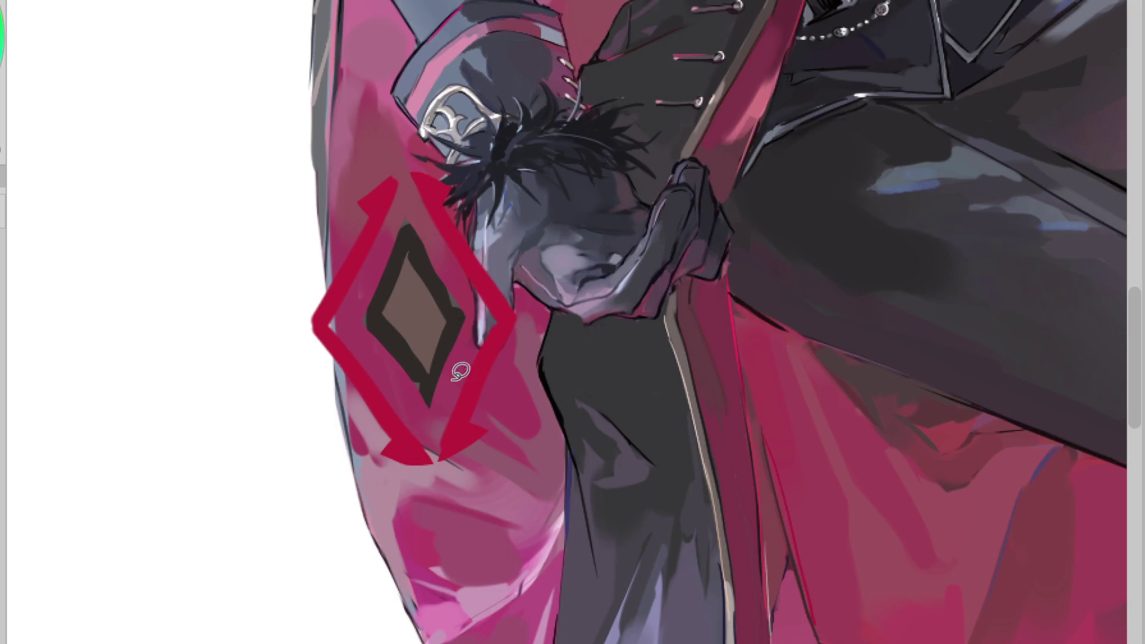
{"action": "scroll", "coordinate": [1103, 217], "scroll_direction": "down", "scroll_amount": 2}
{"action": "key", "text": "h"}
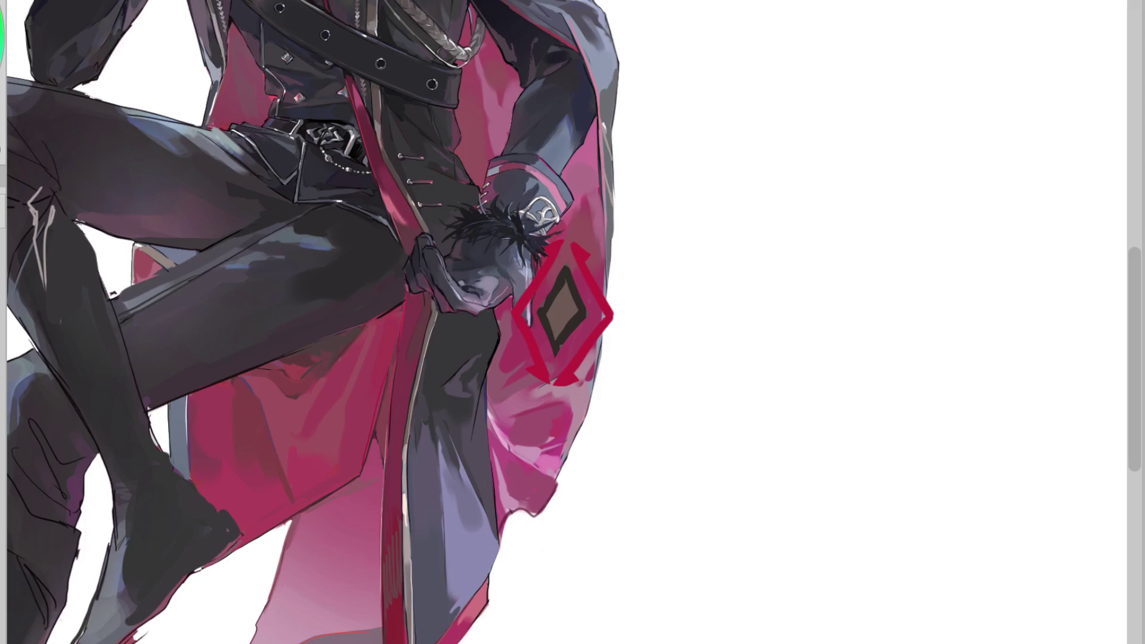
{"action": "scroll", "coordinate": [596, 239], "scroll_direction": "up", "scroll_amount": 2}
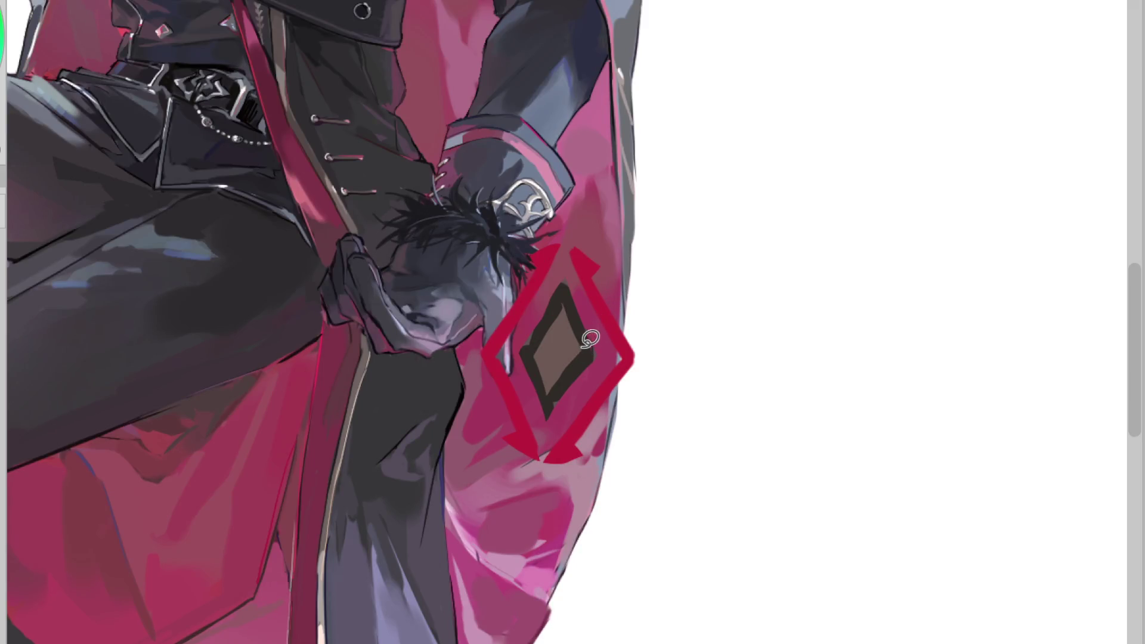
Fill the upper-left arm with dark maroon and repaint the right and left arms bright red
{"action": "mouse_move", "coordinate": [575, 242]}
{"action": "left_mouse_down"}
{"action": "mouse_move", "coordinate": [581, 235]}
{"action": "mouse_move", "coordinate": [510, 337]}
{"action": "mouse_move", "coordinate": [496, 380]}
{"action": "left_mouse_up"}
{"action": "mouse_move", "coordinate": [498, 340]}
{"action": "left_mouse_down"}
{"action": "mouse_move", "coordinate": [512, 460]}
{"action": "mouse_move", "coordinate": [530, 414]}
{"action": "left_mouse_up"}
{"action": "mouse_move", "coordinate": [563, 235]}
{"action": "left_mouse_down"}
{"action": "mouse_move", "coordinate": [617, 271]}
{"action": "mouse_move", "coordinate": [631, 354]}
{"action": "mouse_move", "coordinate": [573, 247]}
{"action": "mouse_move", "coordinate": [629, 354]}
{"action": "mouse_move", "coordinate": [552, 457]}
{"action": "left_mouse_up"}
{"action": "mouse_move", "coordinate": [608, 308]}
{"action": "left_mouse_down"}
{"action": "mouse_move", "coordinate": [654, 327]}
{"action": "mouse_move", "coordinate": [624, 380]}
{"action": "left_mouse_up"}
{"action": "left_click_drag", "start_coordinate": [499, 358], "coordinate": [512, 415]}
Shade the diamond's arms in maroon and soften the inner diamond to a pinker tone
{"action": "mouse_move", "coordinate": [573, 464]}
{"action": "left_mouse_down"}
{"action": "mouse_move", "coordinate": [569, 445]}
{"action": "mouse_move", "coordinate": [510, 408]}
{"action": "mouse_move", "coordinate": [538, 423]}
{"action": "left_mouse_up"}
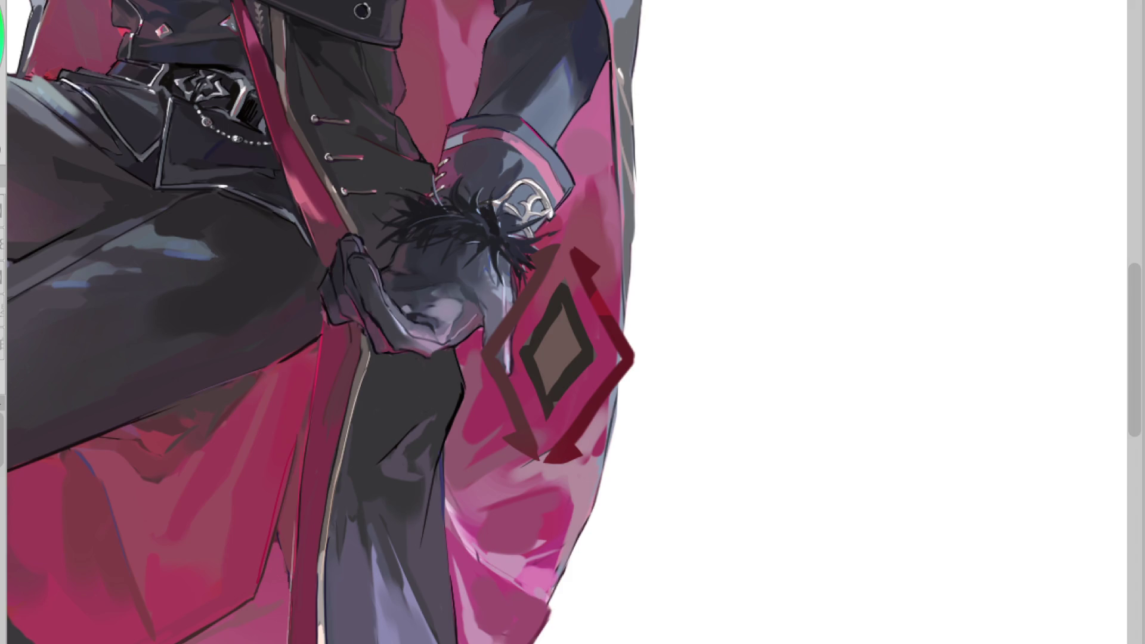
{"action": "mouse_move", "coordinate": [560, 247]}
{"action": "left_mouse_down"}
{"action": "mouse_move", "coordinate": [486, 350]}
{"action": "mouse_move", "coordinate": [623, 285]}
{"action": "mouse_move", "coordinate": [629, 361]}
{"action": "left_mouse_up"}
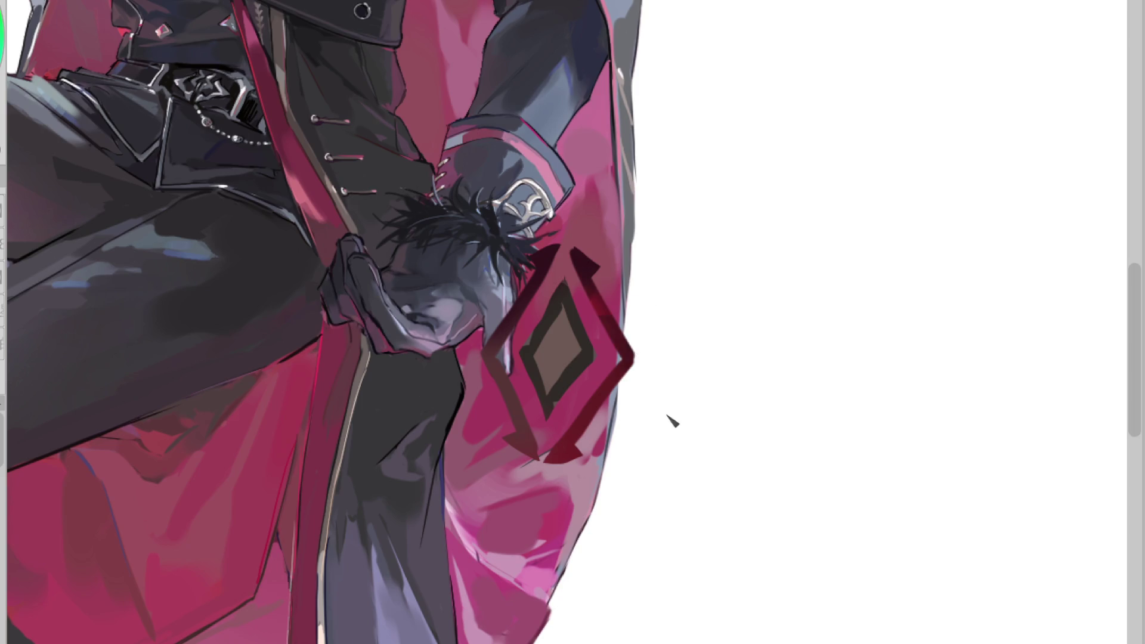
{"action": "left_click_drag", "start_coordinate": [492, 366], "coordinate": [520, 445]}
{"action": "left_click_drag", "start_coordinate": [560, 295], "coordinate": [539, 364]}
{"action": "left_click_drag", "start_coordinate": [563, 298], "coordinate": [545, 358]}
{"action": "left_click_drag", "start_coordinate": [536, 256], "coordinate": [549, 439]}
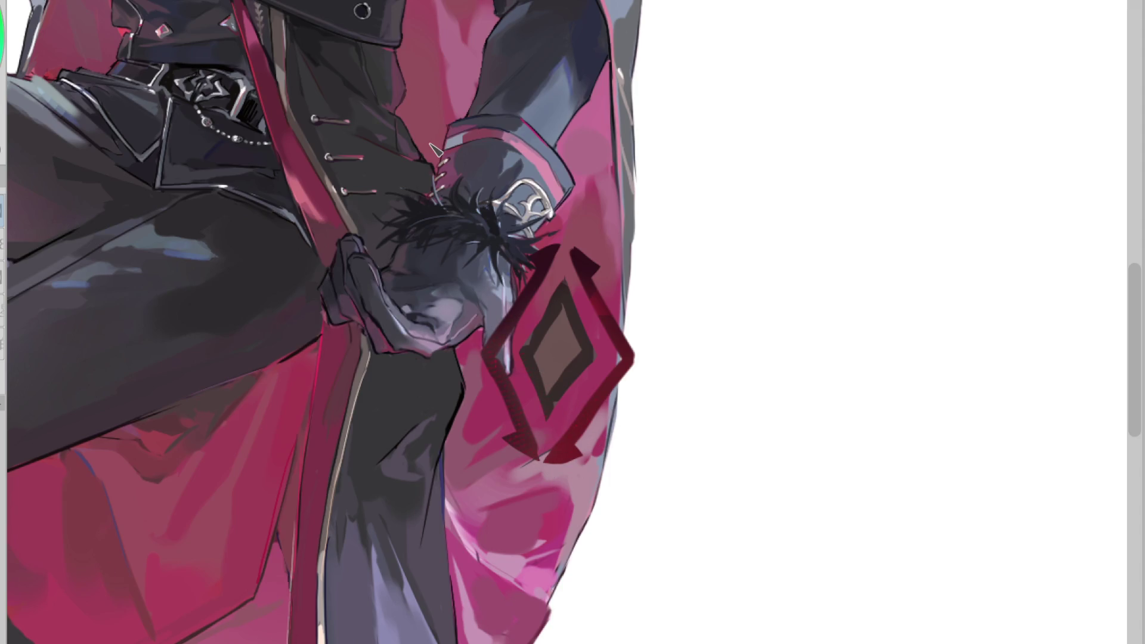
{"action": "scroll", "coordinate": [1096, 339], "scroll_direction": "down", "scroll_amount": 6}
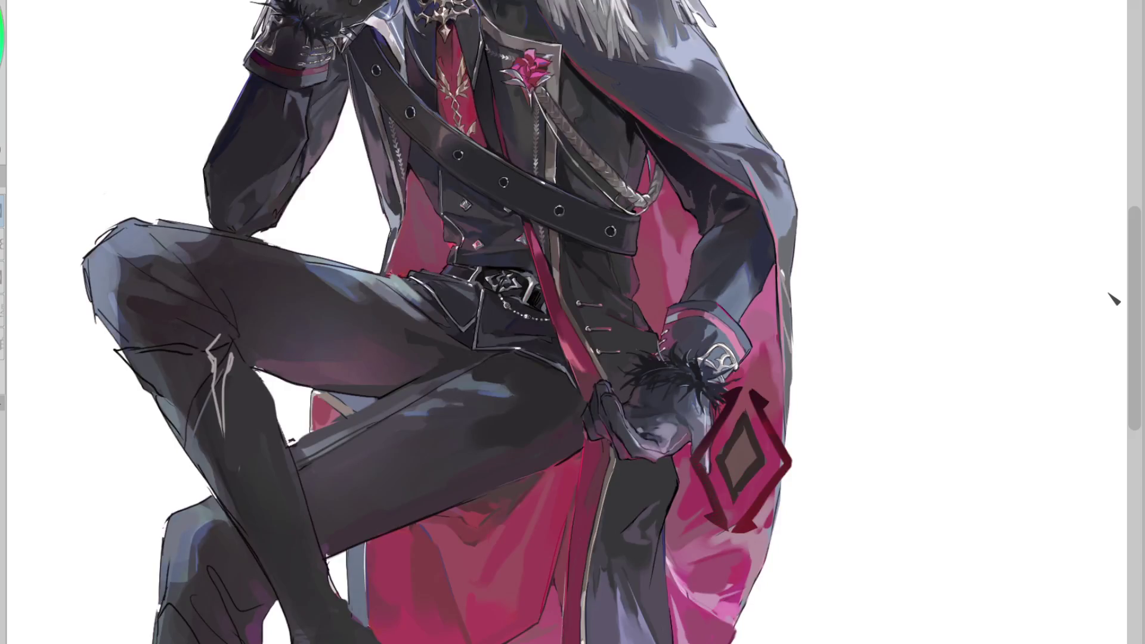
Move the emblem up onto the upper sleeve, rotated slightly to follow it
{"action": "scroll", "coordinate": [794, 444], "scroll_direction": "up", "scroll_amount": 5}
{"action": "key", "text": "ctrl+t"}
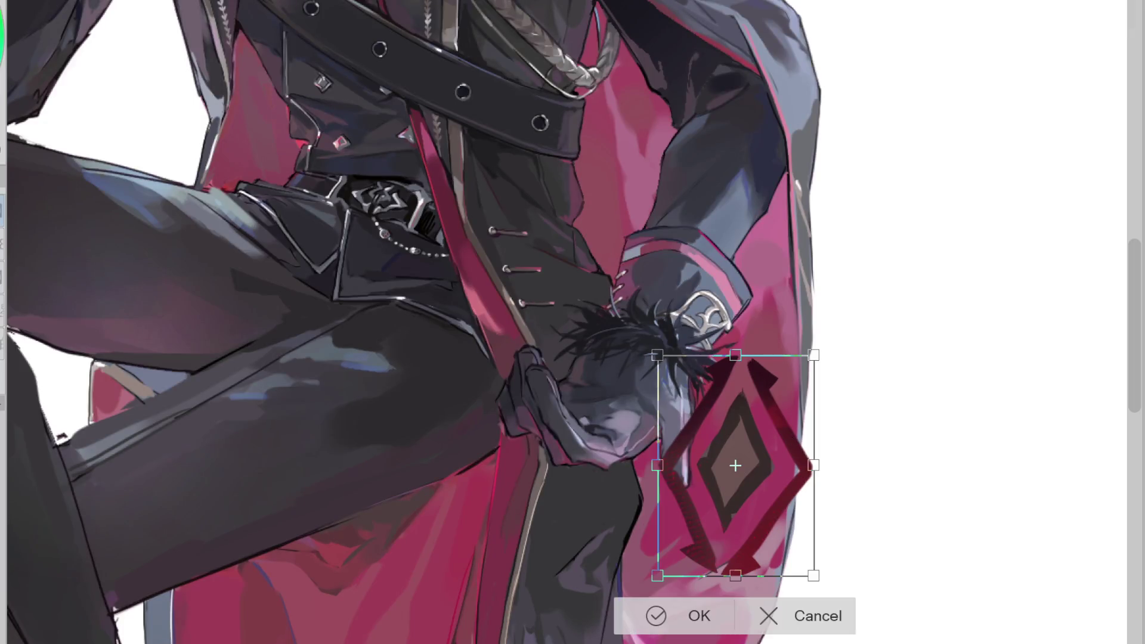
{"action": "left_click_drag", "start_coordinate": [795, 445], "coordinate": [700, 108]}
{"action": "left_click_drag", "start_coordinate": [728, 156], "coordinate": [685, 211]}
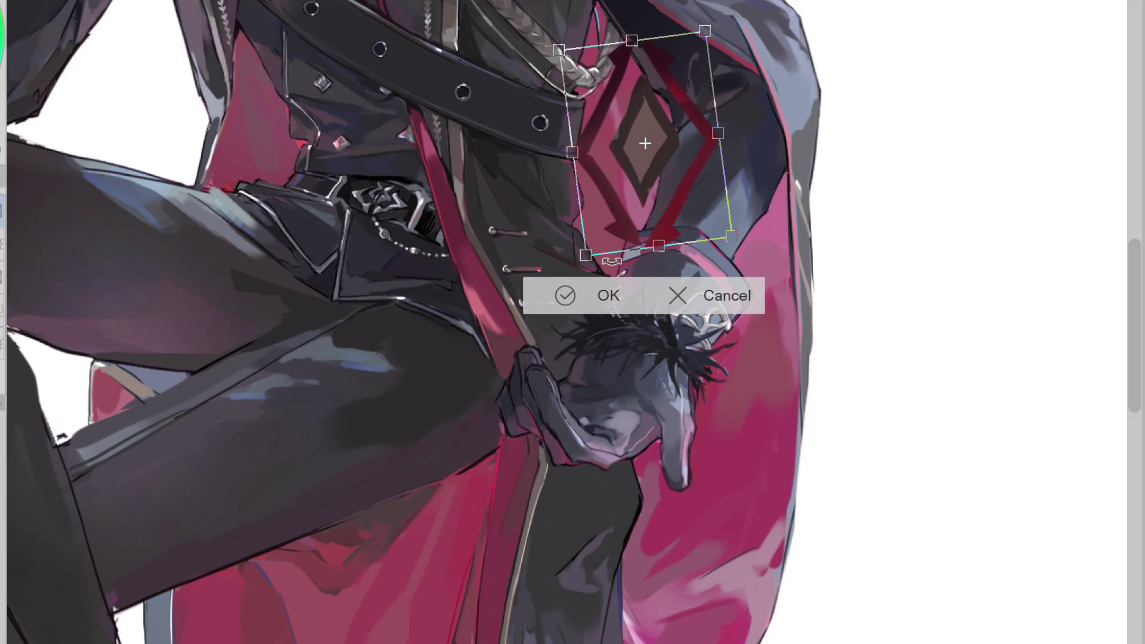
{"action": "left_click", "coordinate": [581, 301]}
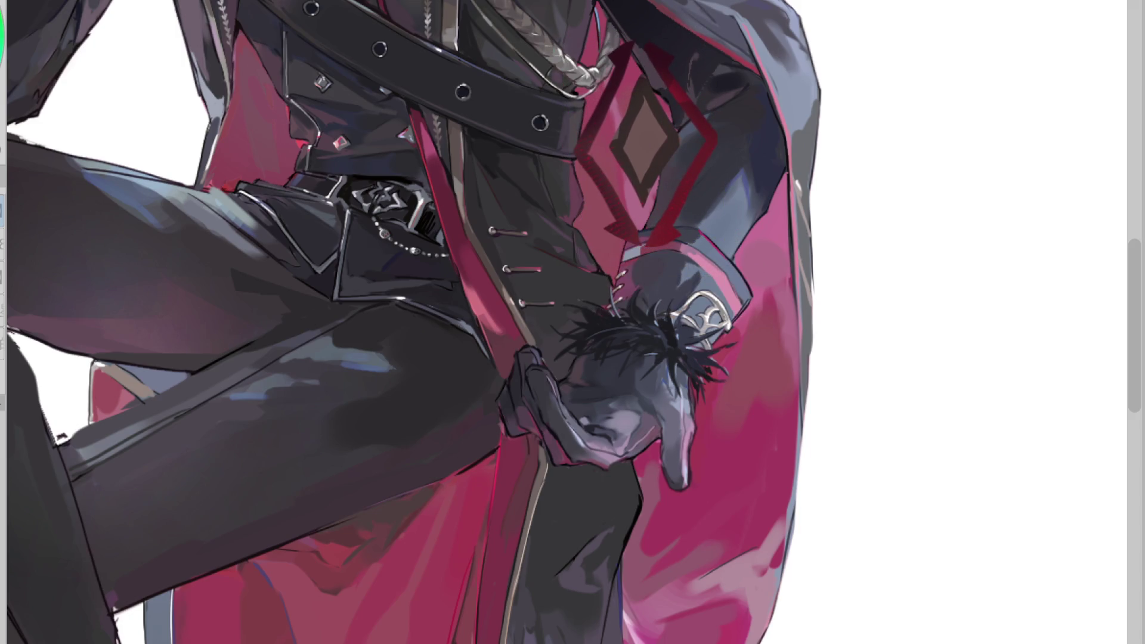
Place a copy of the emblem down beside the hand
{"action": "key", "text": "ctrl+t"}
{"action": "mouse_move", "coordinate": [692, 238]}
{"action": "left_mouse_down"}
{"action": "mouse_move", "coordinate": [653, 397]}
{"action": "mouse_move", "coordinate": [658, 458]}
{"action": "mouse_move", "coordinate": [766, 462]}
{"action": "mouse_move", "coordinate": [756, 440]}
{"action": "mouse_move", "coordinate": [778, 442]}
{"action": "left_mouse_up"}
{"action": "left_click", "coordinate": [685, 519]}
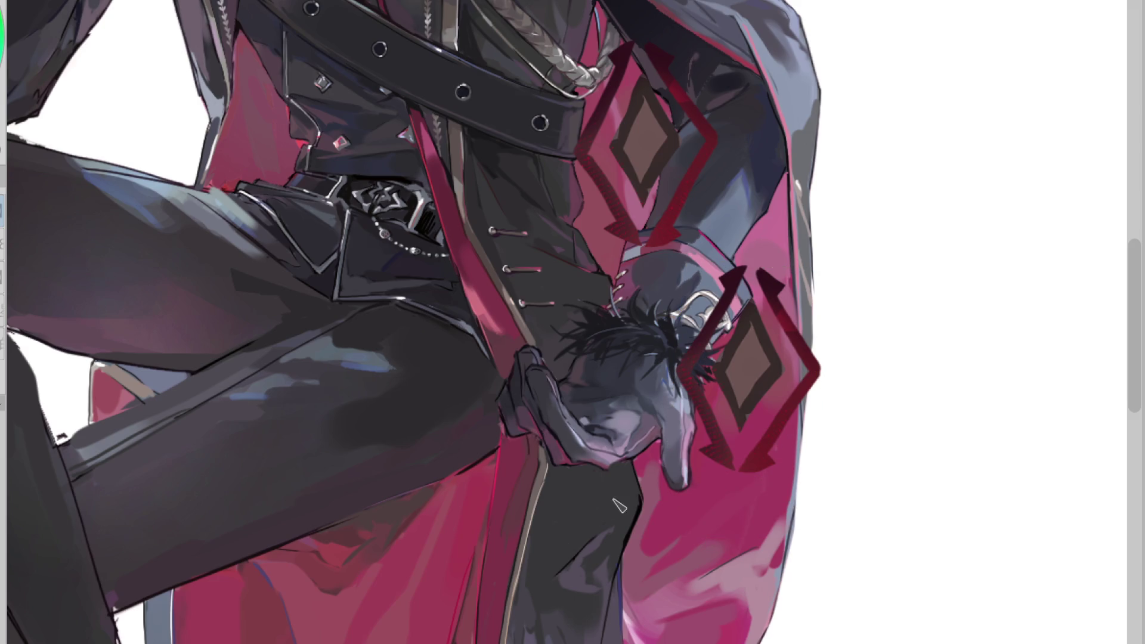
Place another rotated copy lower on the coat and reshape its right arm
{"action": "scroll", "coordinate": [1030, 335], "scroll_direction": "down", "scroll_amount": 5}
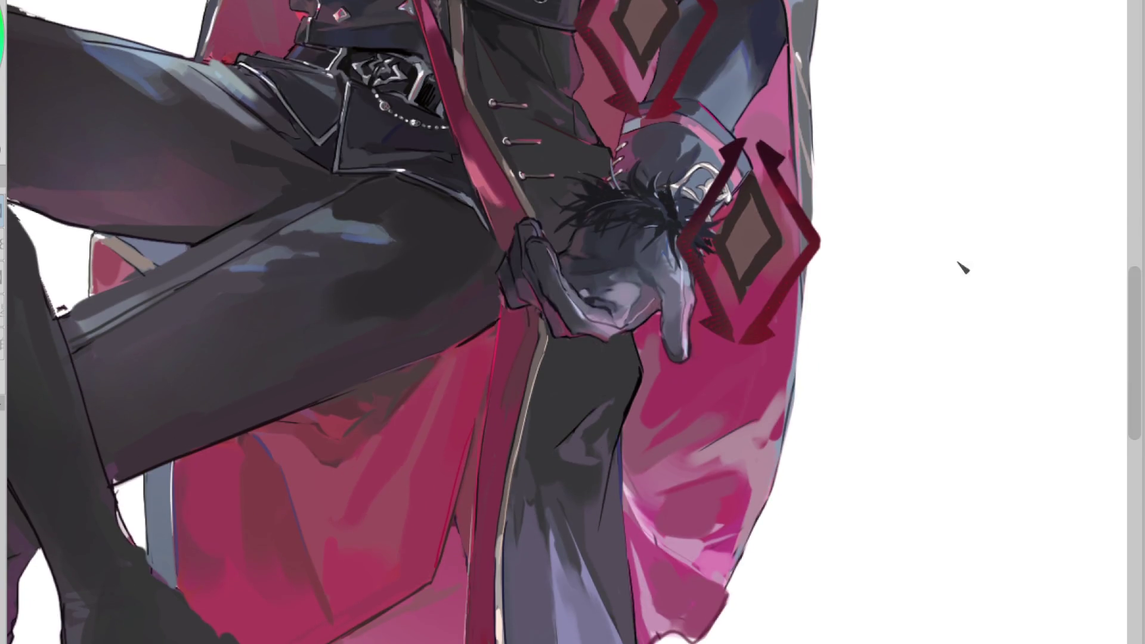
{"action": "key", "text": "ctrl+t"}
{"action": "mouse_move", "coordinate": [541, 12]}
{"action": "left_mouse_down"}
{"action": "mouse_move", "coordinate": [551, 396]}
{"action": "mouse_move", "coordinate": [643, 492]}
{"action": "mouse_move", "coordinate": [633, 483]}
{"action": "mouse_move", "coordinate": [686, 510]}
{"action": "mouse_move", "coordinate": [688, 537]}
{"action": "mouse_move", "coordinate": [712, 534]}
{"action": "mouse_move", "coordinate": [680, 524]}
{"action": "left_mouse_up"}
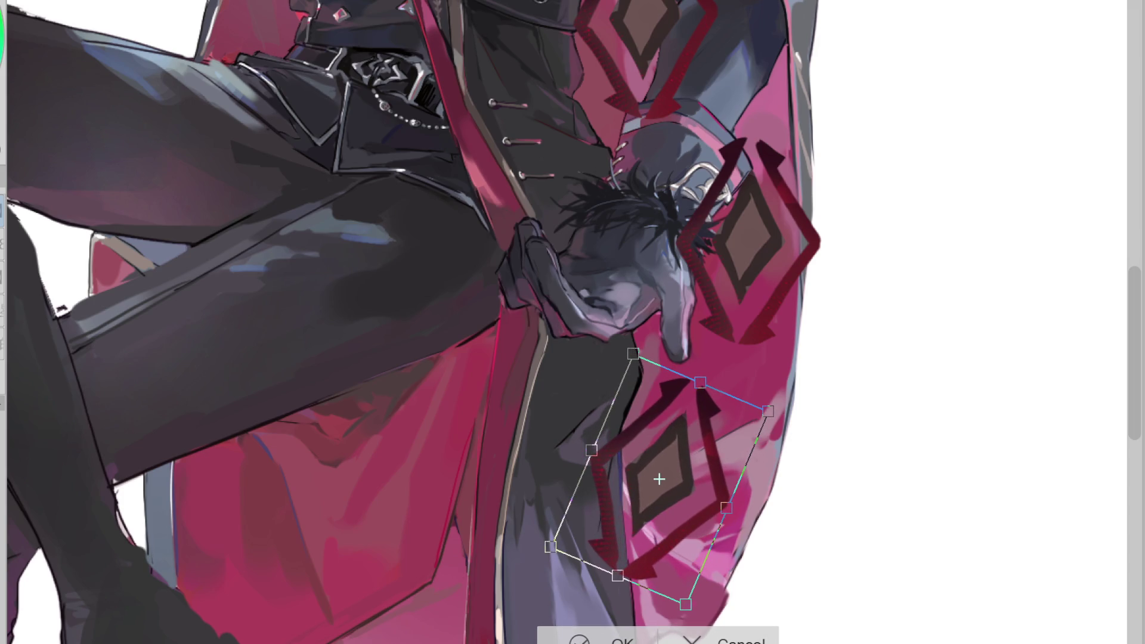
{"action": "left_click", "coordinate": [596, 636]}
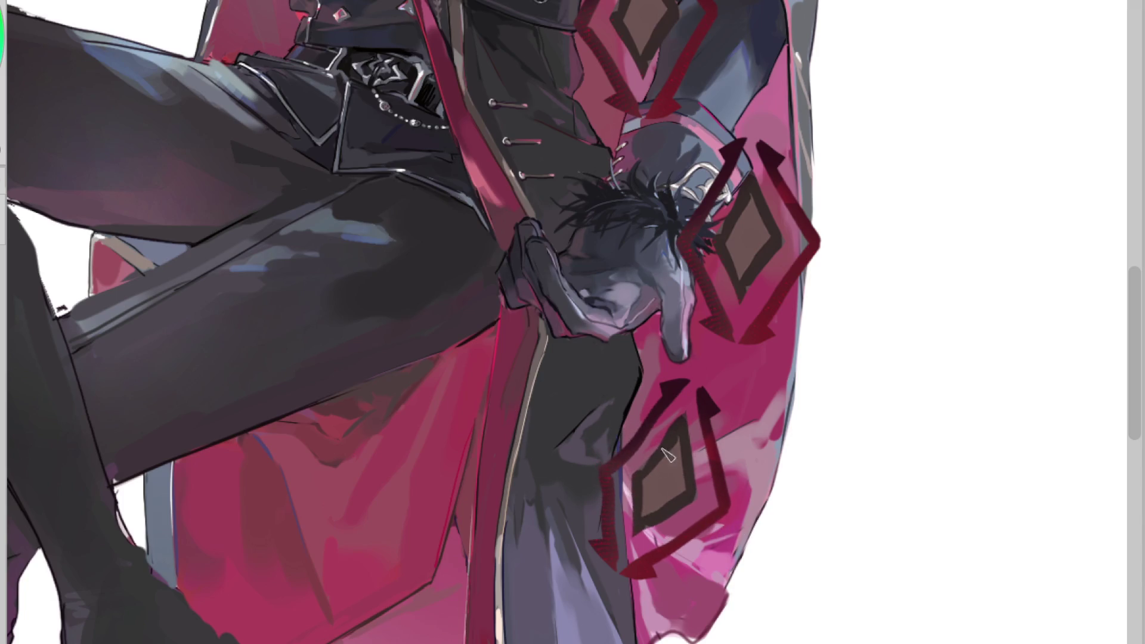
{"action": "mouse_move", "coordinate": [722, 497]}
{"action": "left_mouse_down"}
{"action": "mouse_move", "coordinate": [712, 441]}
{"action": "mouse_move", "coordinate": [692, 514]}
{"action": "mouse_move", "coordinate": [709, 453]}
{"action": "mouse_move", "coordinate": [662, 512]}
{"action": "mouse_move", "coordinate": [656, 495]}
{"action": "mouse_move", "coordinate": [672, 490]}
{"action": "left_mouse_up"}
Darken the lower emblem's arms and add arrowhead strokes to it
{"action": "mouse_move", "coordinate": [744, 509]}
{"action": "left_mouse_down"}
{"action": "mouse_move", "coordinate": [693, 442]}
{"action": "mouse_move", "coordinate": [599, 528]}
{"action": "mouse_move", "coordinate": [660, 586]}
{"action": "left_mouse_up"}
{"action": "left_click_drag", "start_coordinate": [688, 548], "coordinate": [704, 561]}
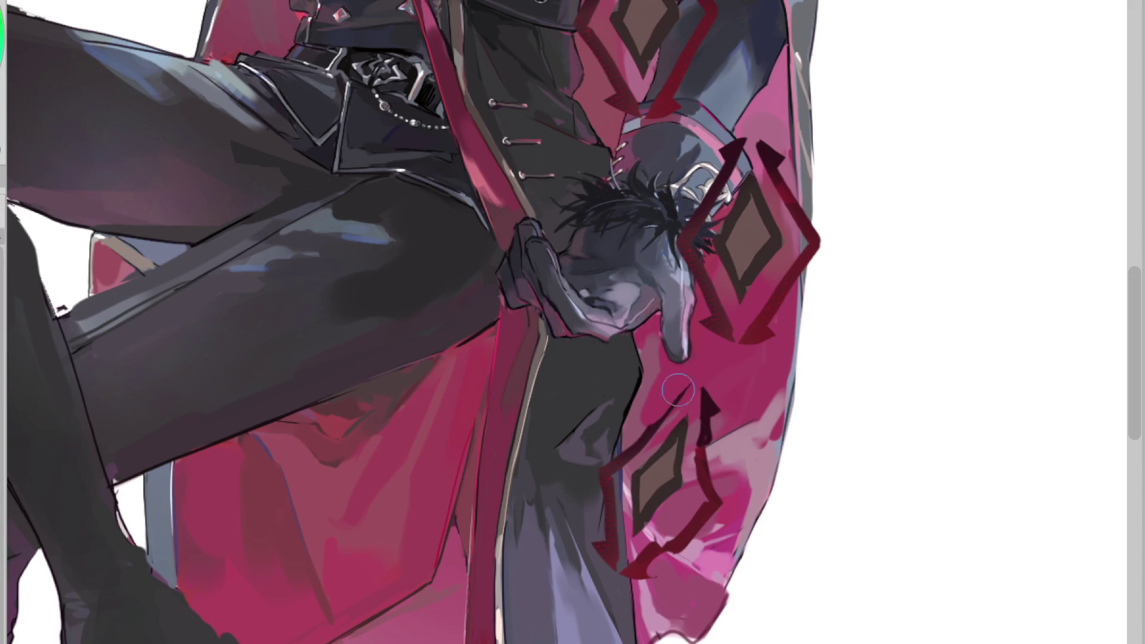
{"action": "left_click_drag", "start_coordinate": [682, 390], "coordinate": [687, 408]}
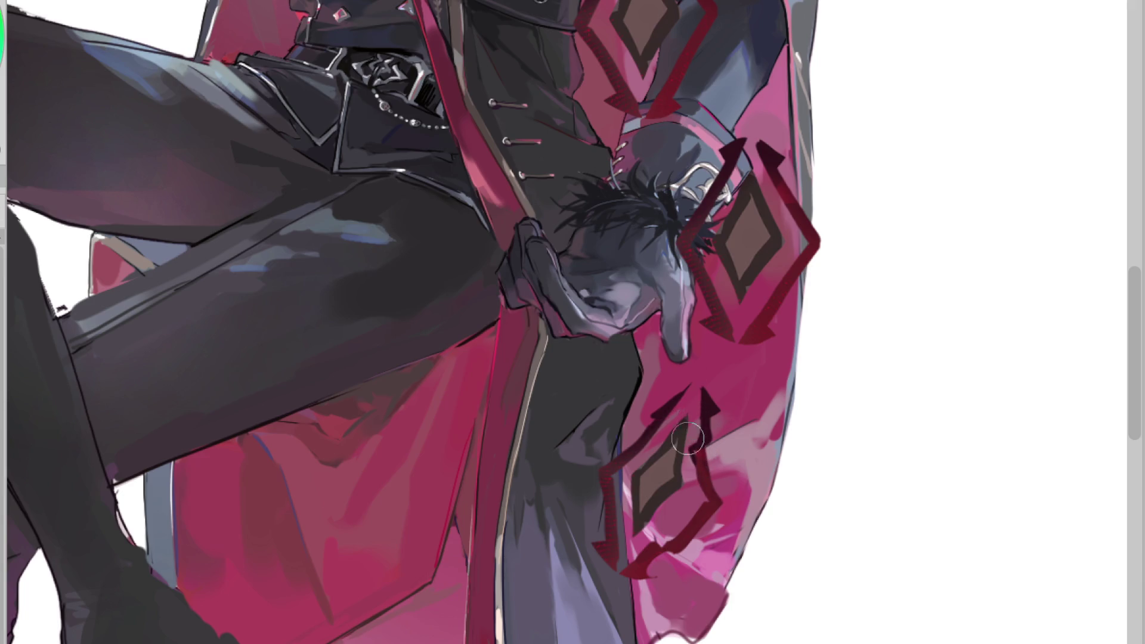
{"action": "left_click_drag", "start_coordinate": [675, 406], "coordinate": [688, 387]}
Paint over the zigzag's stray outline with sampled dark grey and pink cape colours
{"action": "left_click", "coordinate": [680, 434], "text": "ctrl"}
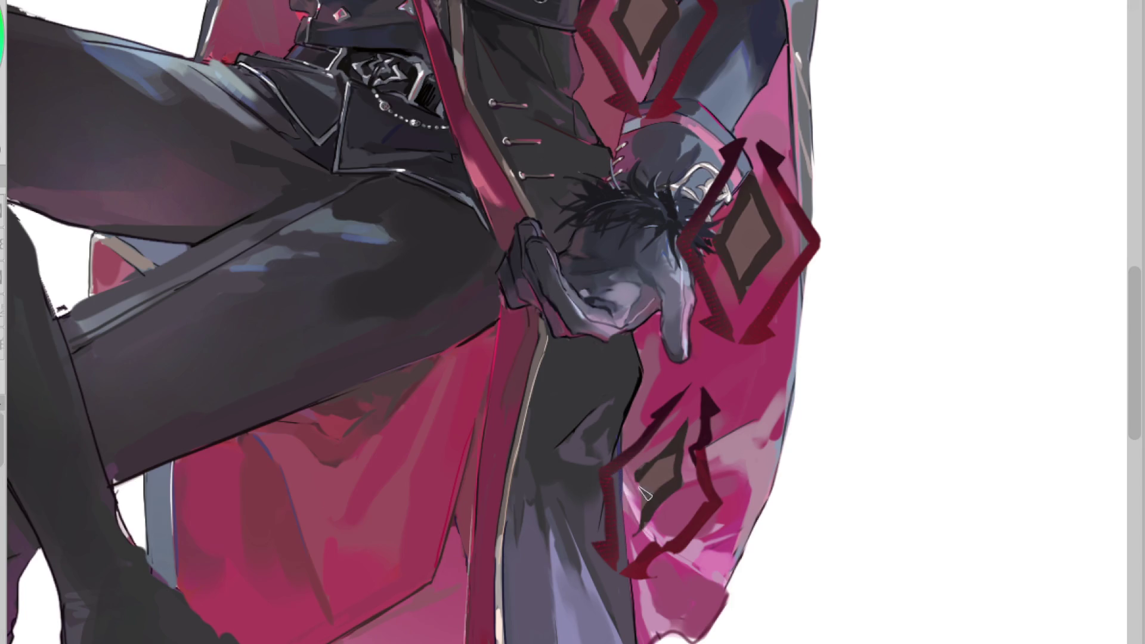
{"action": "left_click", "coordinate": [667, 470], "text": "ctrl"}
{"action": "left_click", "coordinate": [675, 457], "text": "ctrl"}
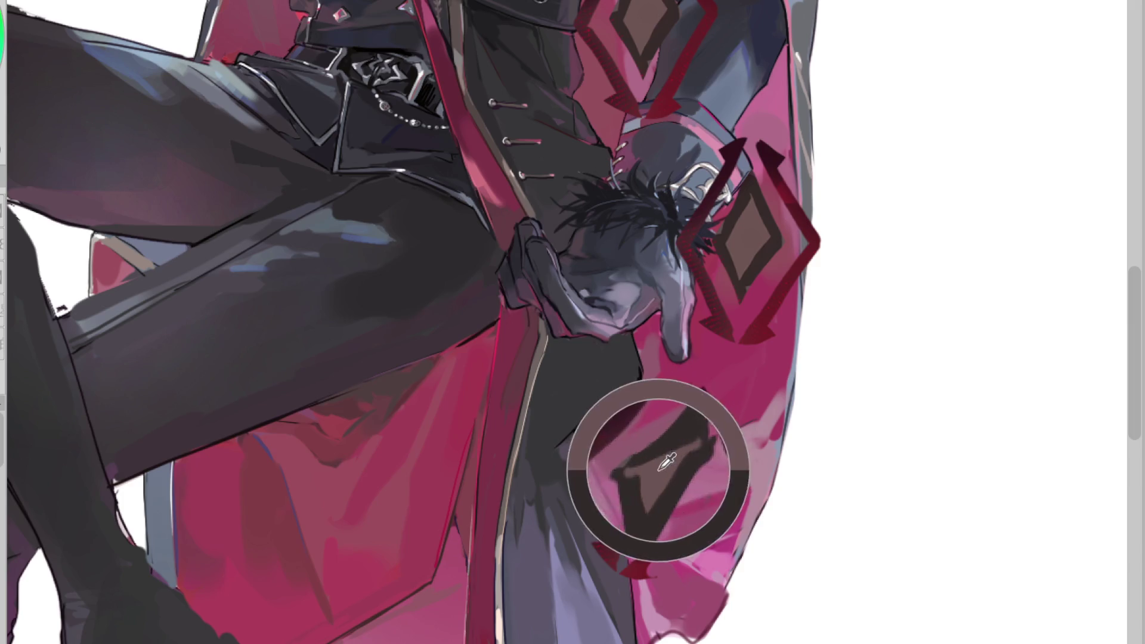
{"action": "mouse_move", "coordinate": [593, 467]}
{"action": "left_mouse_down"}
{"action": "mouse_move", "coordinate": [606, 531]}
{"action": "mouse_move", "coordinate": [613, 460]}
{"action": "left_mouse_up"}
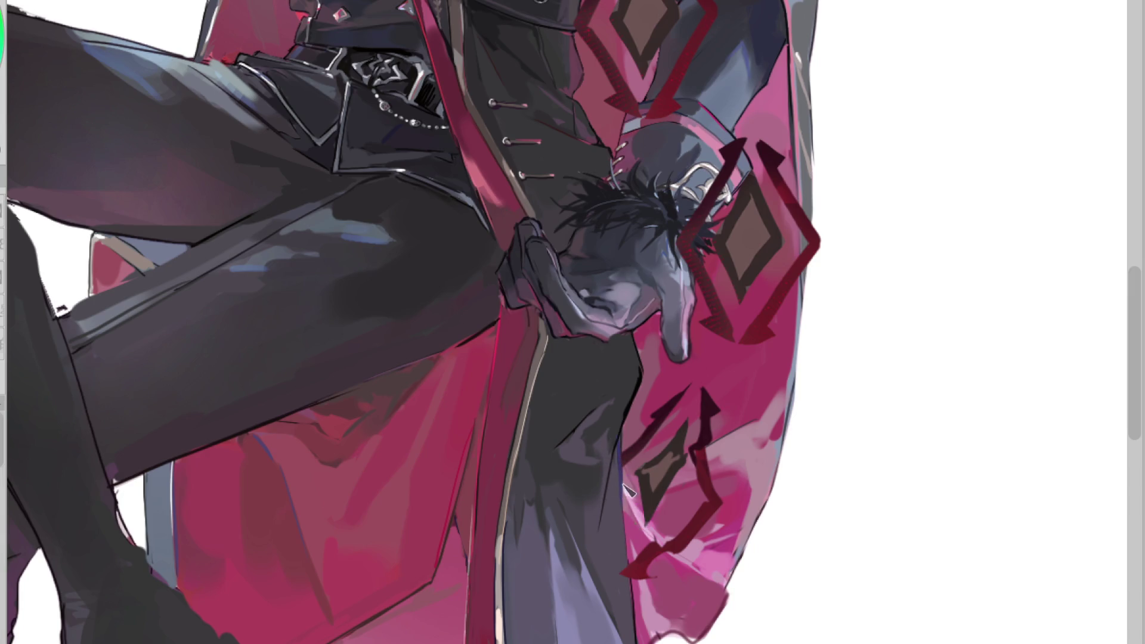
{"action": "left_click_drag", "start_coordinate": [620, 579], "coordinate": [652, 565]}
{"action": "left_click", "coordinate": [650, 557], "text": "alt"}
{"action": "mouse_move", "coordinate": [686, 546]}
{"action": "left_mouse_down"}
{"action": "mouse_move", "coordinate": [715, 518]}
{"action": "mouse_move", "coordinate": [676, 554]}
{"action": "mouse_move", "coordinate": [702, 465]}
{"action": "left_mouse_up"}
{"action": "left_click", "coordinate": [699, 473], "text": "alt"}
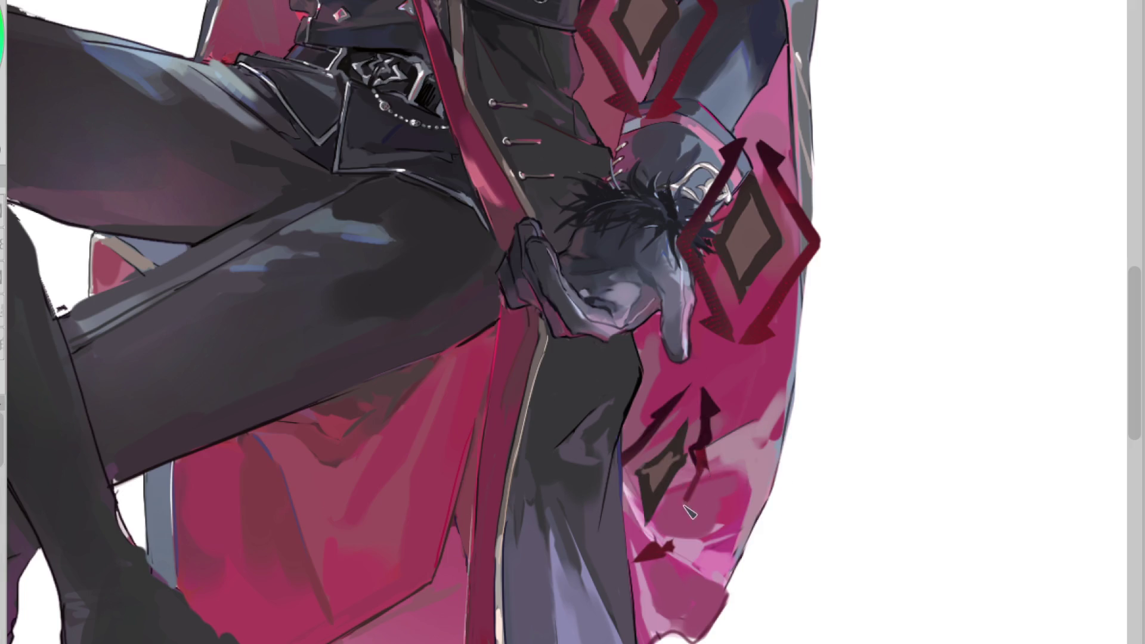
Redraw a dark red stroke in the zigzag as a straighter diagonal
{"action": "mouse_move", "coordinate": [655, 551]}
{"action": "left_mouse_down"}
{"action": "mouse_move", "coordinate": [704, 474]}
{"action": "mouse_move", "coordinate": [662, 551]}
{"action": "left_mouse_up"}
{"action": "key", "text": "ctrl+z"}
{"action": "key", "text": "ctrl+z"}
{"action": "left_click_drag", "start_coordinate": [708, 483], "coordinate": [670, 549]}
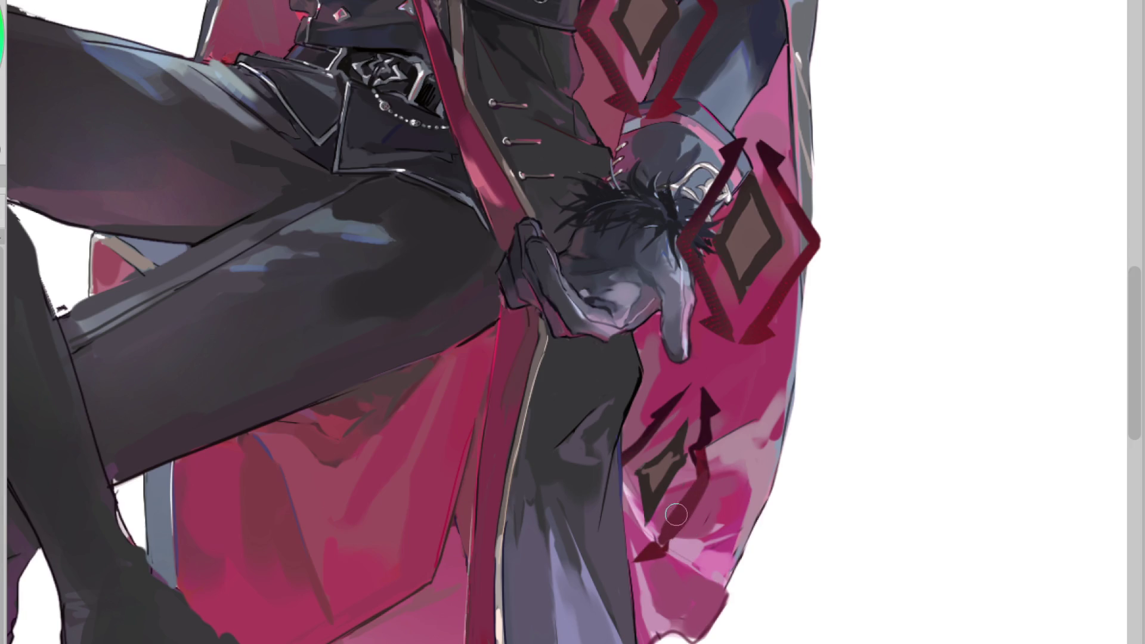
{"action": "key", "text": "ctrl+z"}
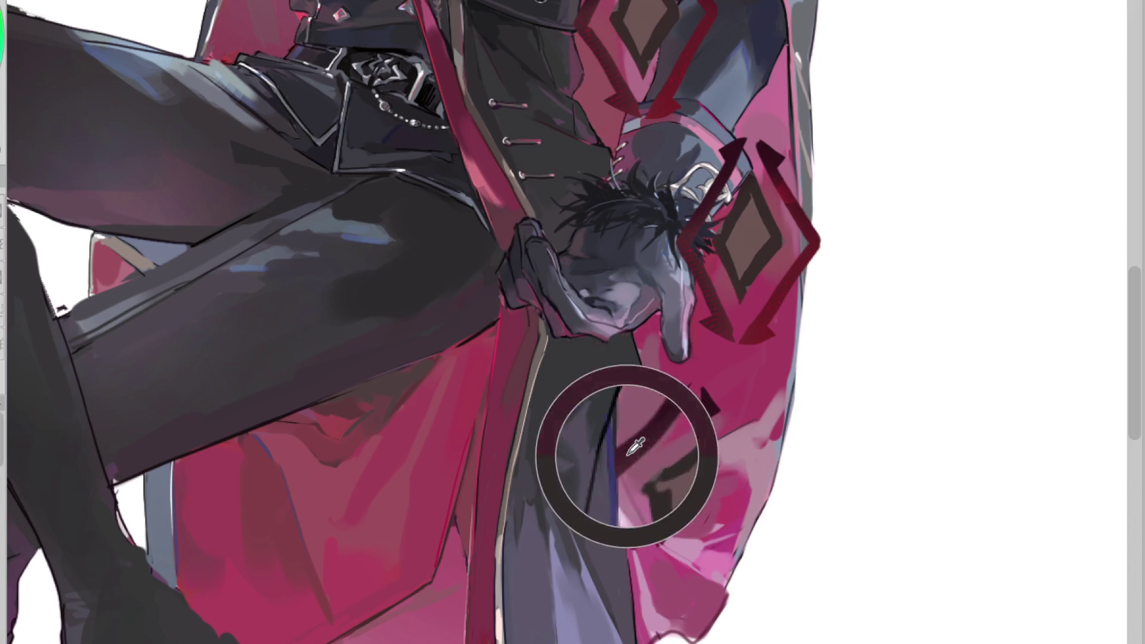
Add a light pink edge along the dark fold and push the right arrow outline into place
{"action": "mouse_move", "coordinate": [628, 499]}
{"action": "left_mouse_down"}
{"action": "mouse_move", "coordinate": [644, 531]}
{"action": "mouse_move", "coordinate": [632, 525]}
{"action": "mouse_move", "coordinate": [661, 520]}
{"action": "left_mouse_up"}
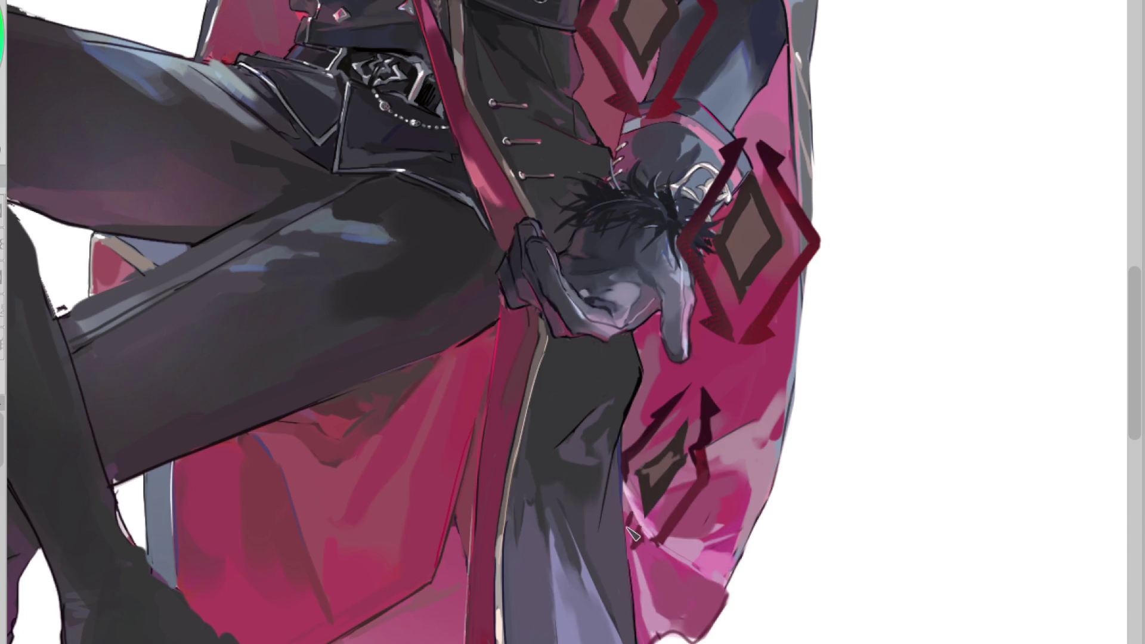
{"action": "left_click_drag", "start_coordinate": [696, 389], "coordinate": [646, 438]}
{"action": "key", "text": "ctrl+z"}
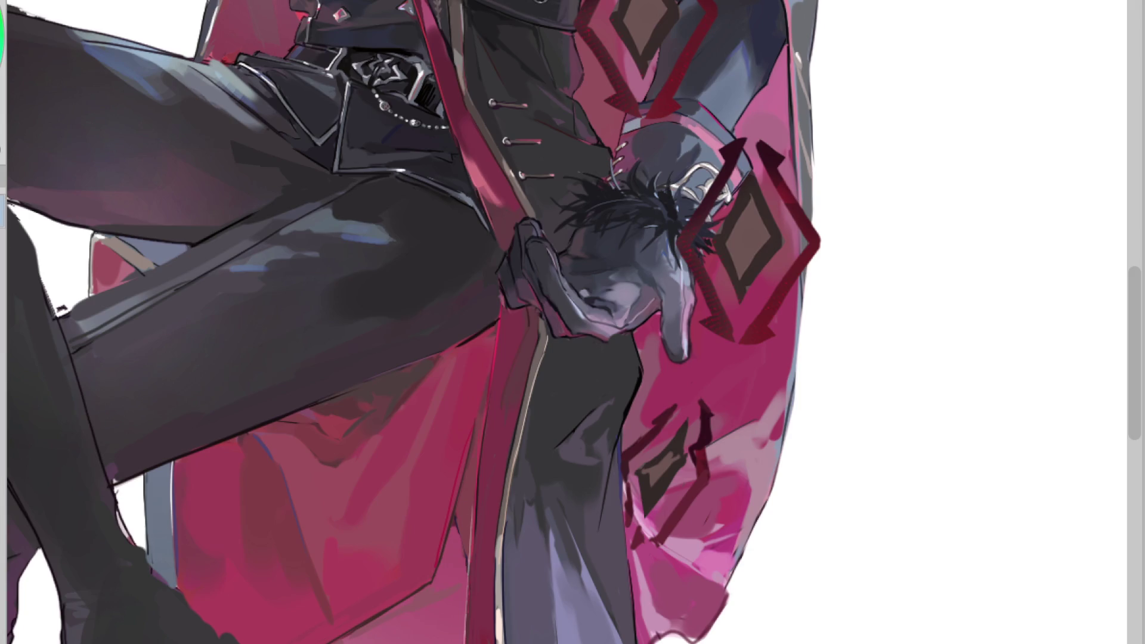
{"action": "left_click_drag", "start_coordinate": [894, 309], "coordinate": [858, 269]}
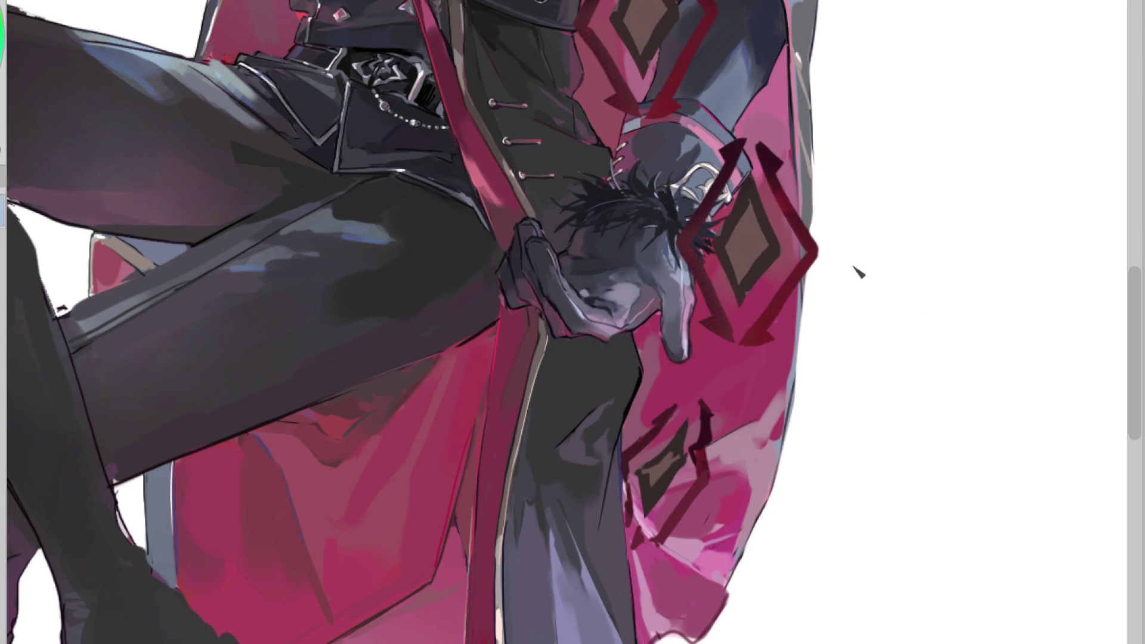
Push the diamond emblems' outlines into shape with Liquify
{"action": "left_click_drag", "start_coordinate": [697, 286], "coordinate": [726, 242]}
{"action": "scroll", "coordinate": [733, 243], "scroll_direction": "down", "scroll_amount": 2}
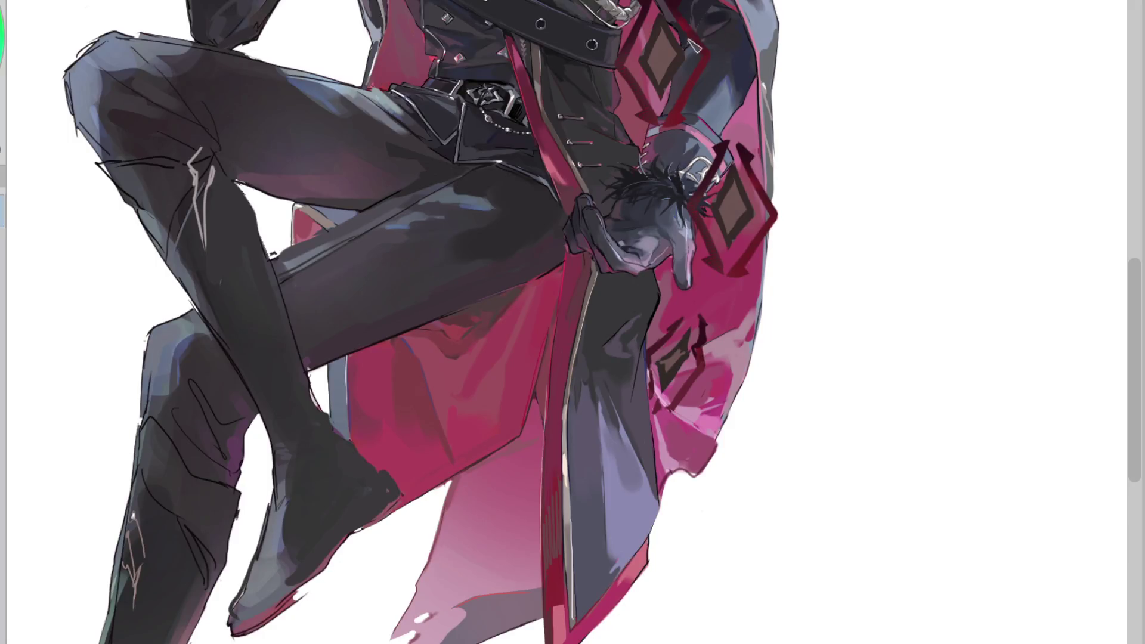
{"action": "left_click_drag", "start_coordinate": [662, 66], "coordinate": [713, 68]}
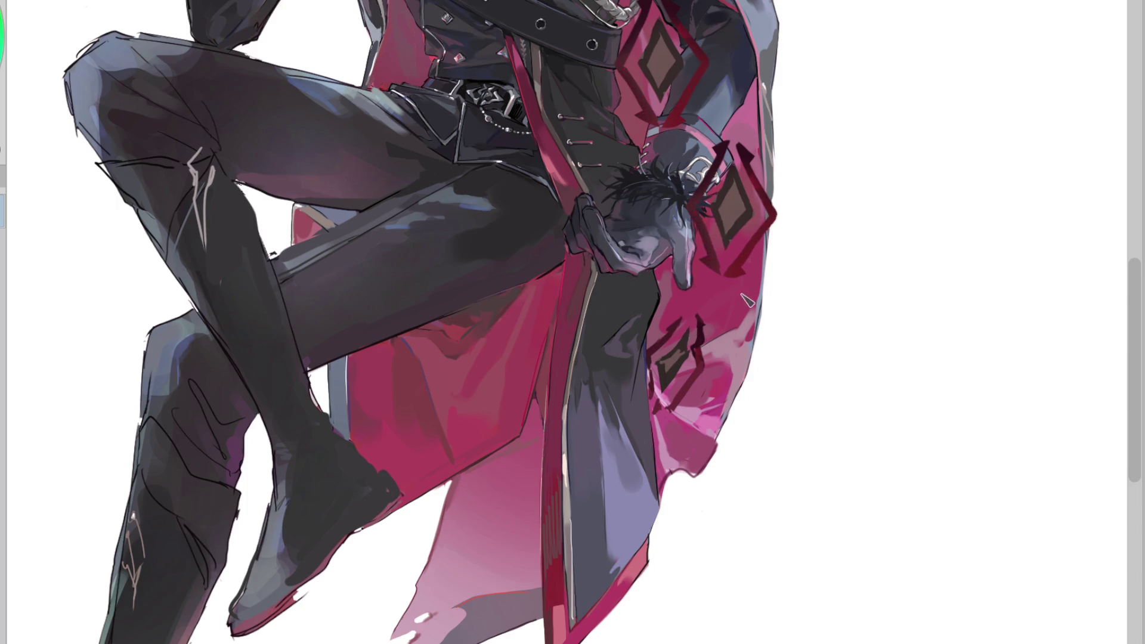
{"action": "left_click_drag", "start_coordinate": [807, 258], "coordinate": [772, 259]}
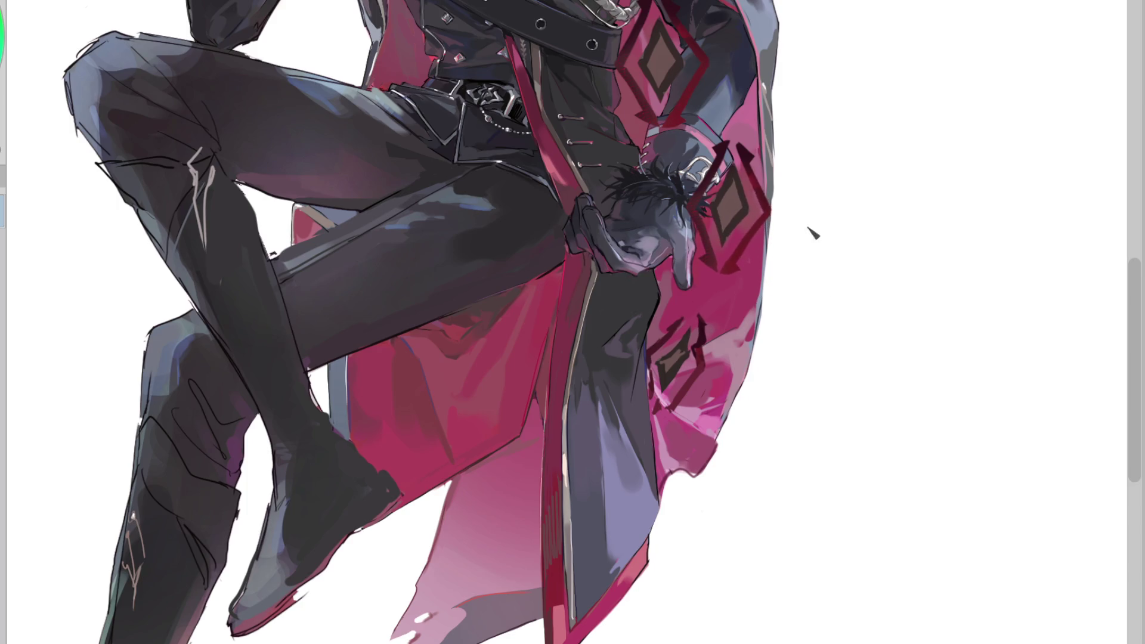
{"action": "mouse_move", "coordinate": [739, 157]}
{"action": "left_mouse_down"}
{"action": "mouse_move", "coordinate": [659, 78]}
{"action": "mouse_move", "coordinate": [656, 60]}
{"action": "mouse_move", "coordinate": [724, 99]}
{"action": "left_mouse_up"}
{"action": "left_click_drag", "start_coordinate": [699, 354], "coordinate": [765, 332]}
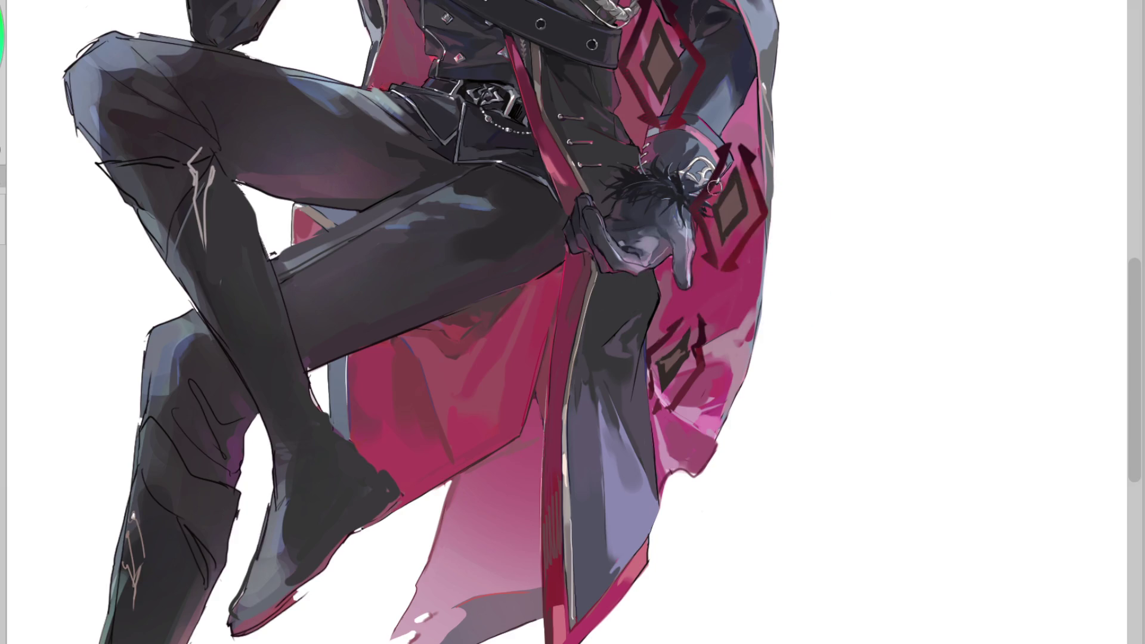
Paint light strokes around the coat emblem and a dark red stroke along the glove cuff in a flipped view
{"action": "left_click_drag", "start_coordinate": [701, 200], "coordinate": [715, 157]}
{"action": "key", "text": "h"}
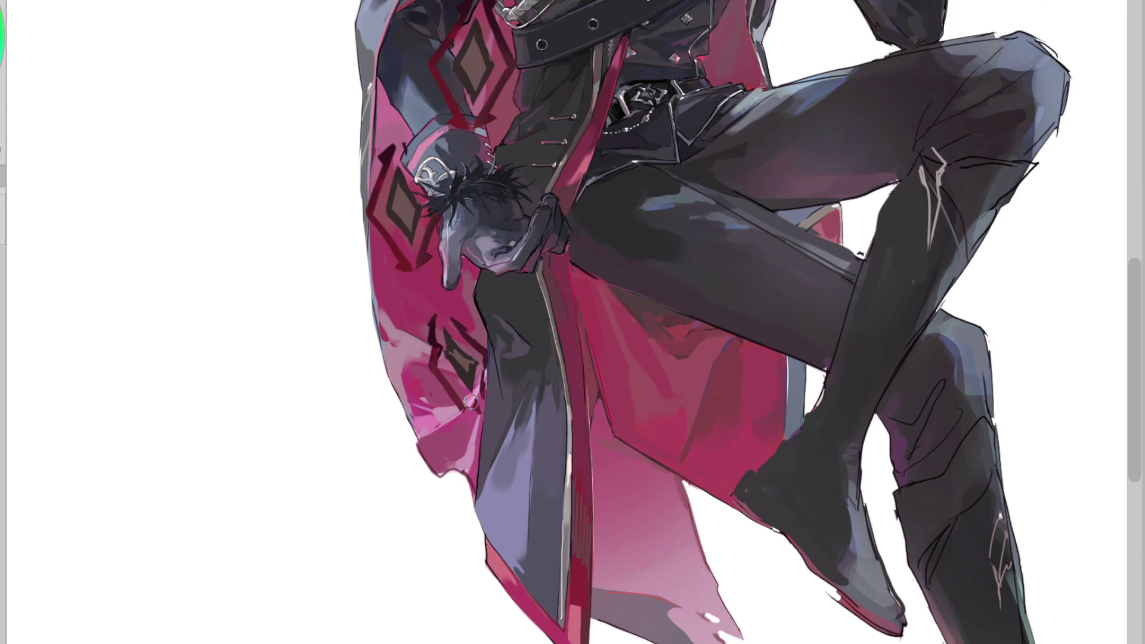
{"action": "left_click_drag", "start_coordinate": [407, 143], "coordinate": [437, 197]}
Move the lasso-selected cuff and its diamond slightly right and down, then deselect
{"action": "left_click_drag", "start_coordinate": [433, 132], "coordinate": [418, 130]}
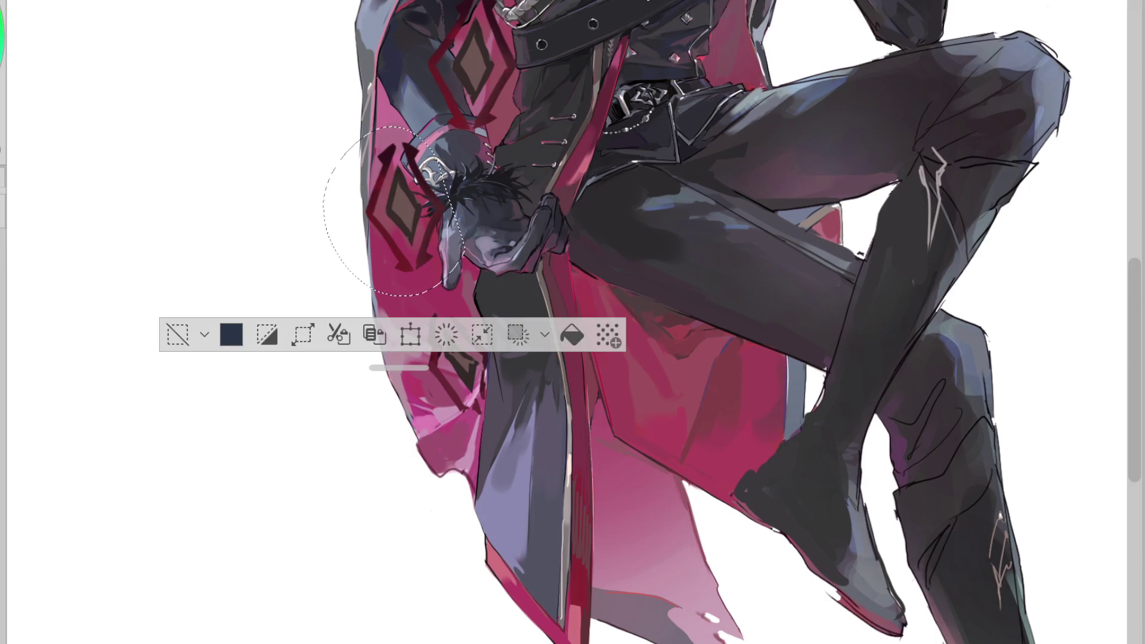
{"action": "key", "text": "ctrl+t"}
{"action": "mouse_move", "coordinate": [446, 264]}
{"action": "left_mouse_down"}
{"action": "mouse_move", "coordinate": [471, 274]}
{"action": "mouse_move", "coordinate": [474, 252]}
{"action": "left_mouse_up"}
{"action": "left_click", "coordinate": [381, 355]}
{"action": "left_click", "coordinate": [301, 355]}
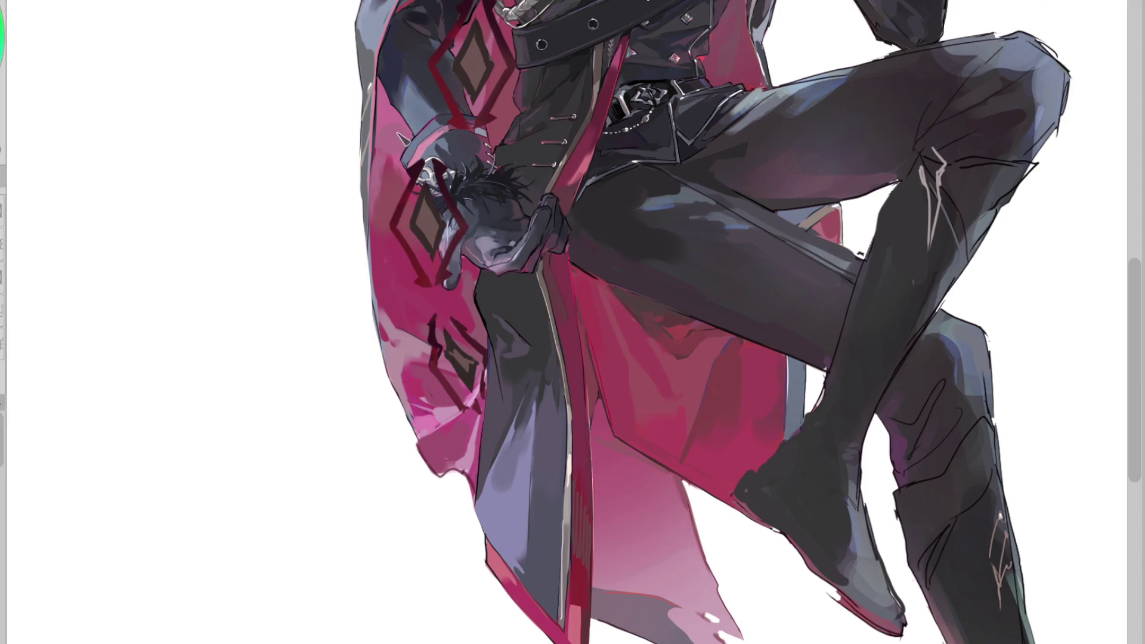
Touch up the cloak near the sleeve in dark grey-blue and dark red, restoring the normal view
{"action": "left_click_drag", "start_coordinate": [394, 125], "coordinate": [396, 119]}
{"action": "left_click_drag", "start_coordinate": [411, 143], "coordinate": [409, 122]}
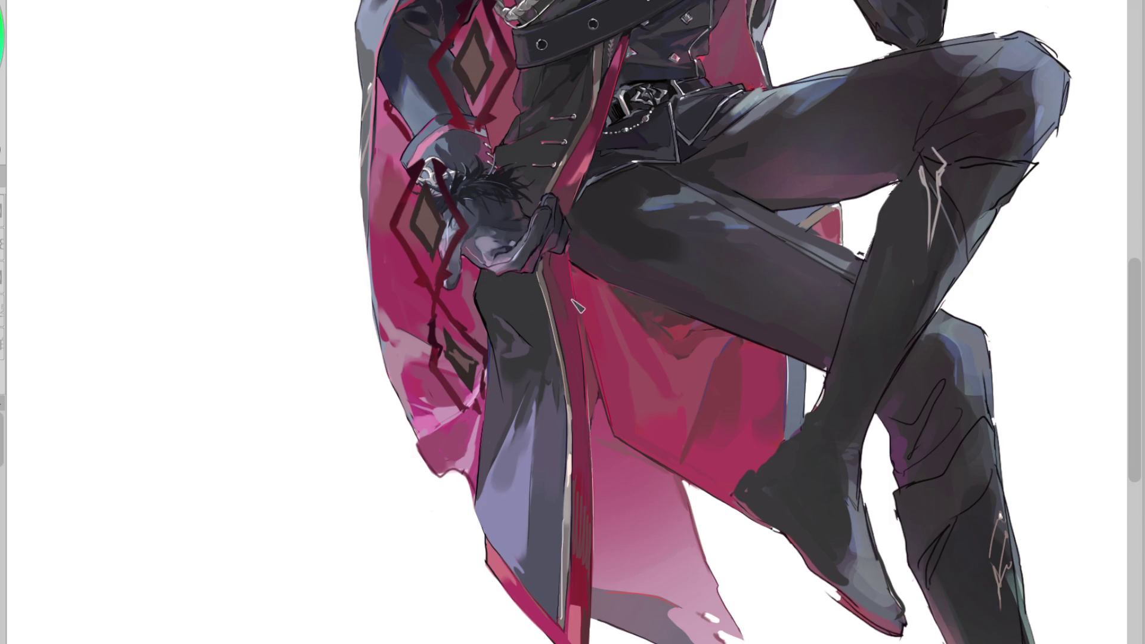
{"action": "left_click_drag", "start_coordinate": [594, 482], "coordinate": [604, 498]}
{"action": "key", "text": "h"}
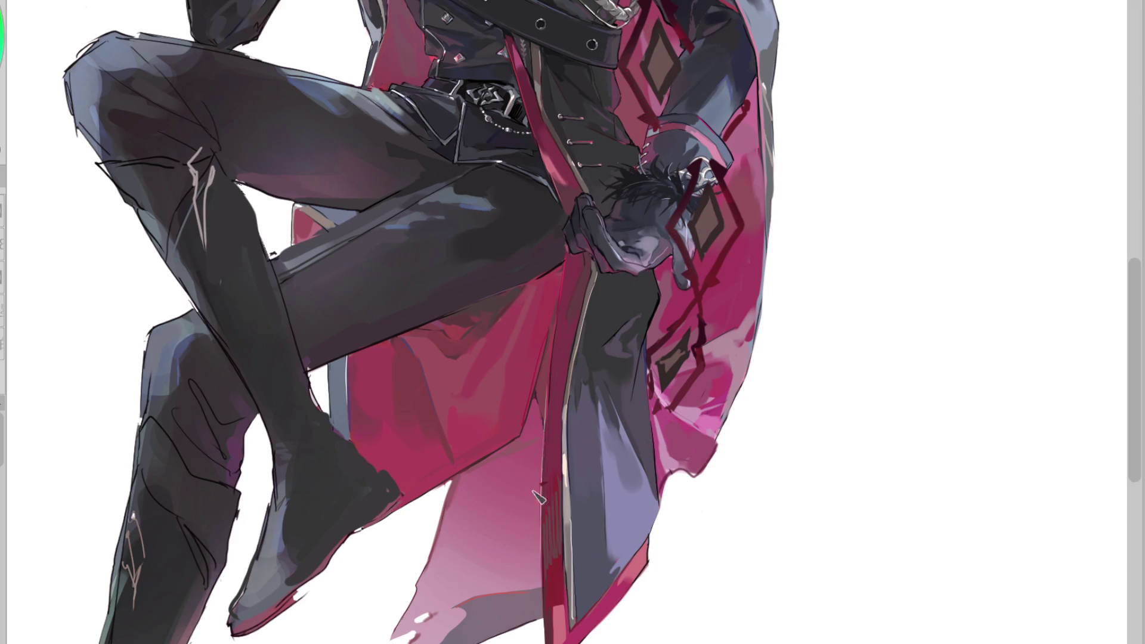
{"action": "key", "text": "ctrl+y"}
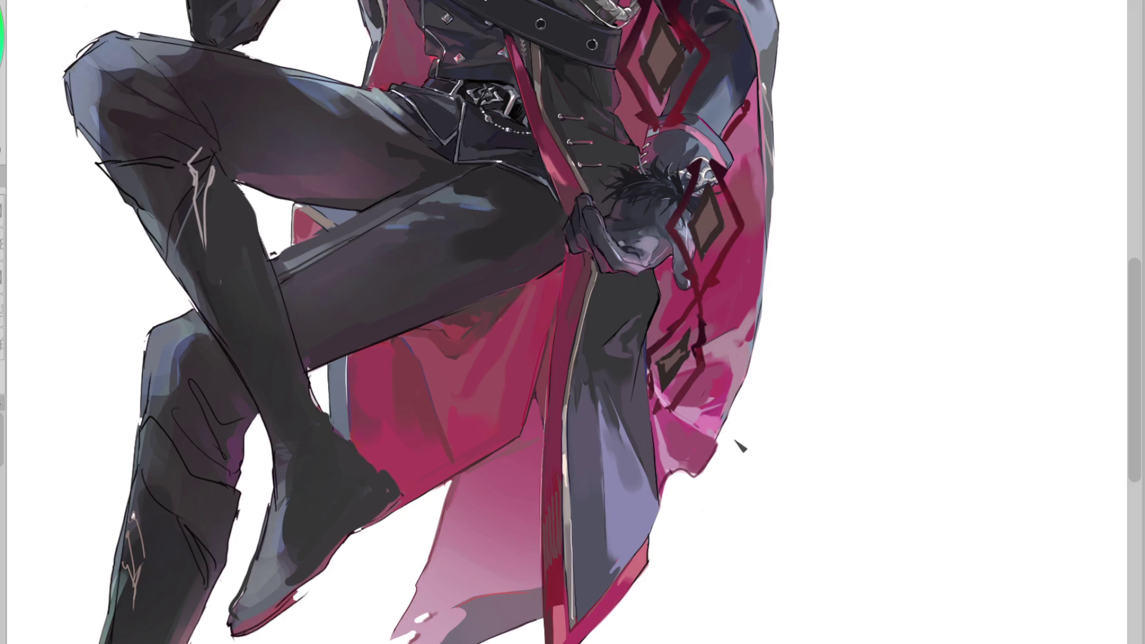
Place a copy of the upper diamond on the lower cloak, skewed to follow it
{"action": "key", "text": "ctrl+t"}
{"action": "mouse_move", "coordinate": [662, 68]}
{"action": "left_mouse_down"}
{"action": "mouse_move", "coordinate": [485, 503]}
{"action": "mouse_move", "coordinate": [494, 572]}
{"action": "left_mouse_up"}
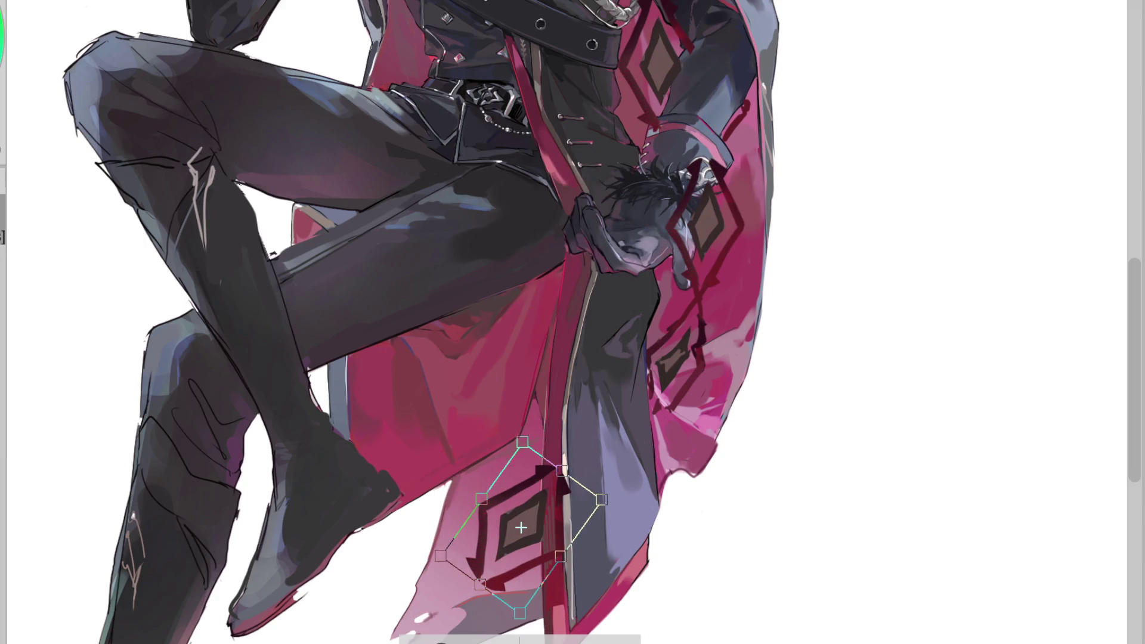
{"action": "mouse_move", "coordinate": [590, 530]}
{"action": "left_mouse_down"}
{"action": "mouse_move", "coordinate": [594, 489]}
{"action": "mouse_move", "coordinate": [581, 471]}
{"action": "mouse_move", "coordinate": [530, 571]}
{"action": "mouse_move", "coordinate": [527, 561]}
{"action": "left_mouse_up"}
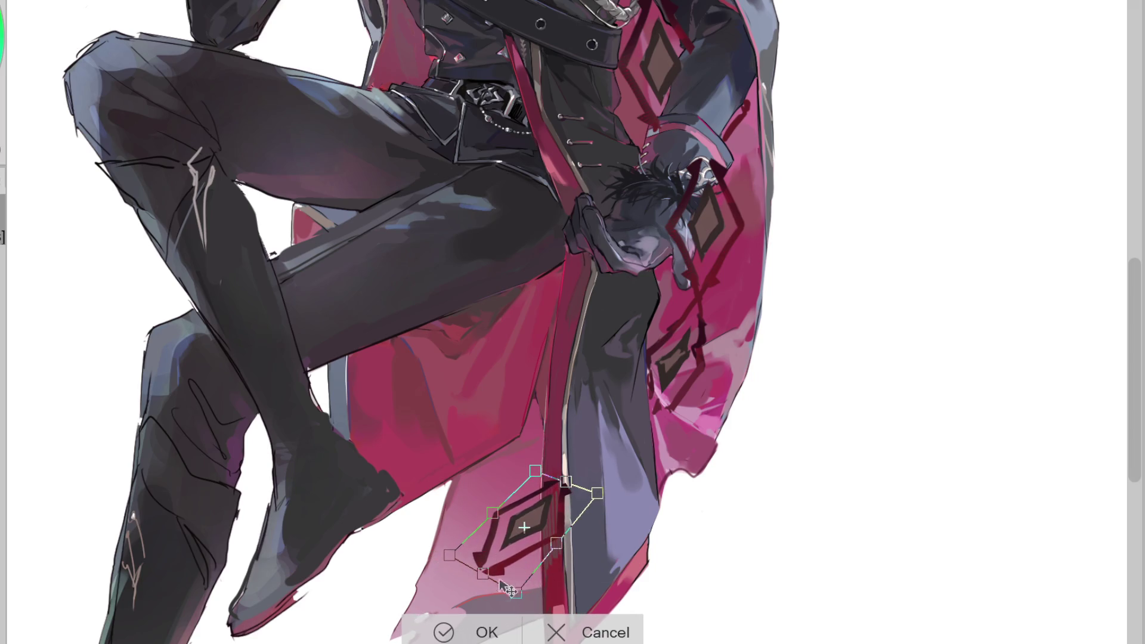
{"action": "key", "text": "Return"}
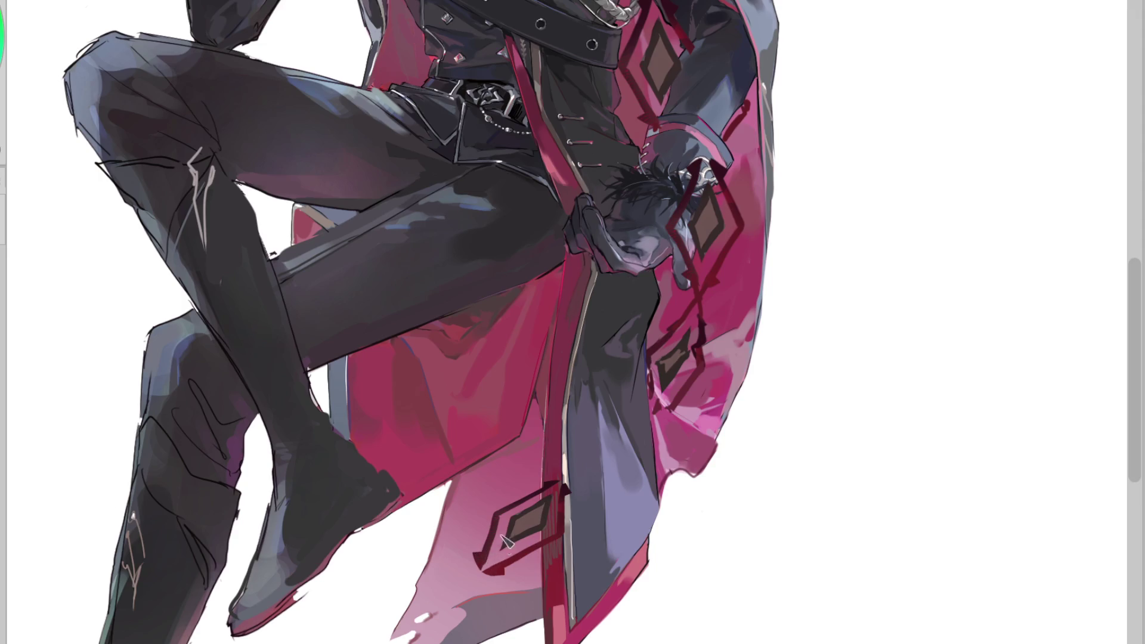
Sharpen the copied diamond's lower-left corner into a point with dark red strokes
{"action": "mouse_move", "coordinate": [483, 562]}
{"action": "left_mouse_down"}
{"action": "mouse_move", "coordinate": [498, 581]}
{"action": "mouse_move", "coordinate": [468, 587]}
{"action": "left_mouse_up"}
{"action": "left_click_drag", "start_coordinate": [513, 552], "coordinate": [481, 574]}
{"action": "key", "text": "ctrl+z"}
{"action": "mouse_move", "coordinate": [513, 560]}
{"action": "left_mouse_down"}
{"action": "mouse_move", "coordinate": [454, 579]}
{"action": "mouse_move", "coordinate": [475, 594]}
{"action": "left_mouse_up"}
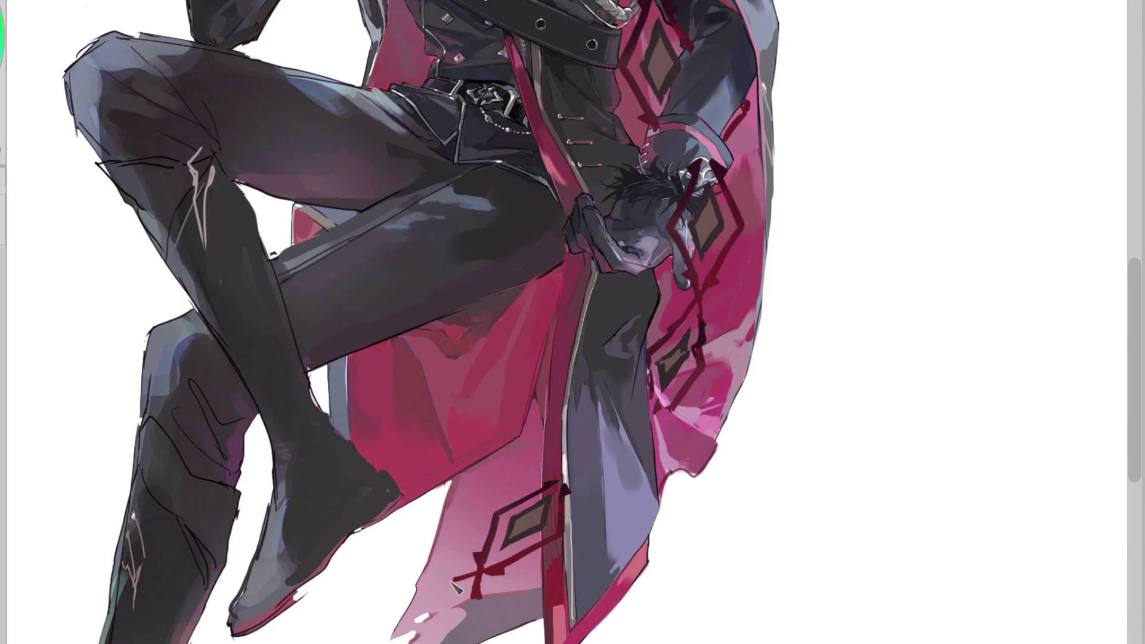
{"action": "key", "text": "ctrl+z"}
Add dark red strokes near the hem edge and repaint the coat's lower-left tip
{"action": "left_click_drag", "start_coordinate": [415, 596], "coordinate": [445, 601]}
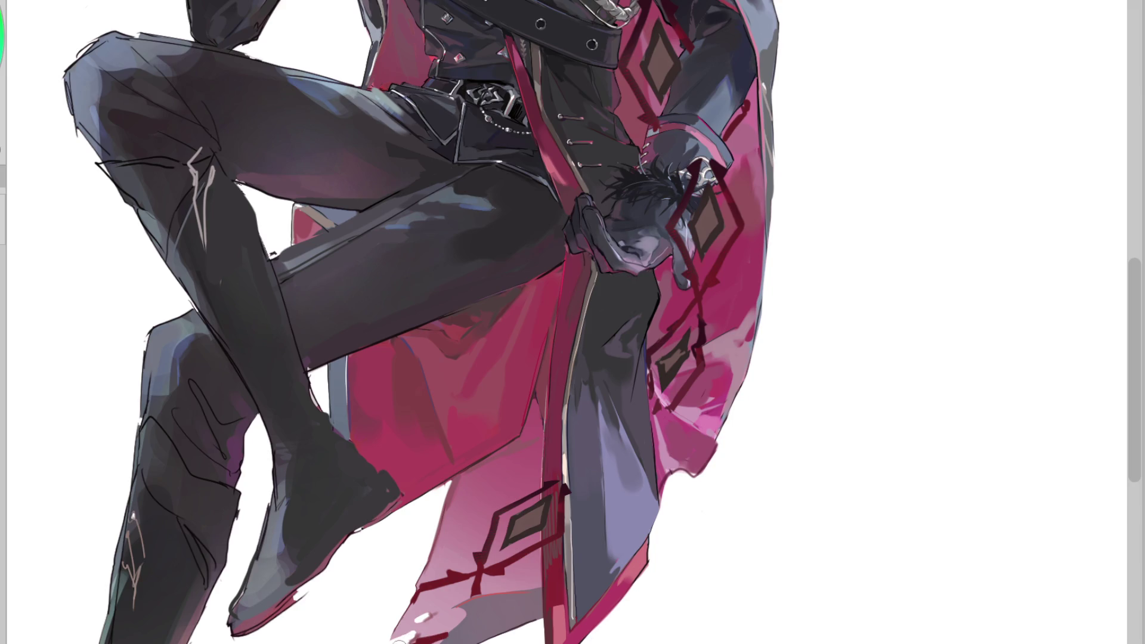
{"action": "mouse_move", "coordinate": [424, 614]}
{"action": "left_mouse_down"}
{"action": "mouse_move", "coordinate": [436, 593]}
{"action": "mouse_move", "coordinate": [465, 593]}
{"action": "left_mouse_up"}
{"action": "mouse_move", "coordinate": [417, 626]}
{"action": "left_mouse_down"}
{"action": "mouse_move", "coordinate": [438, 599]}
{"action": "mouse_move", "coordinate": [471, 590]}
{"action": "mouse_move", "coordinate": [426, 599]}
{"action": "mouse_move", "coordinate": [459, 589]}
{"action": "mouse_move", "coordinate": [455, 614]}
{"action": "mouse_move", "coordinate": [420, 620]}
{"action": "mouse_move", "coordinate": [455, 619]}
{"action": "mouse_move", "coordinate": [416, 633]}
{"action": "mouse_move", "coordinate": [458, 597]}
{"action": "left_mouse_up"}
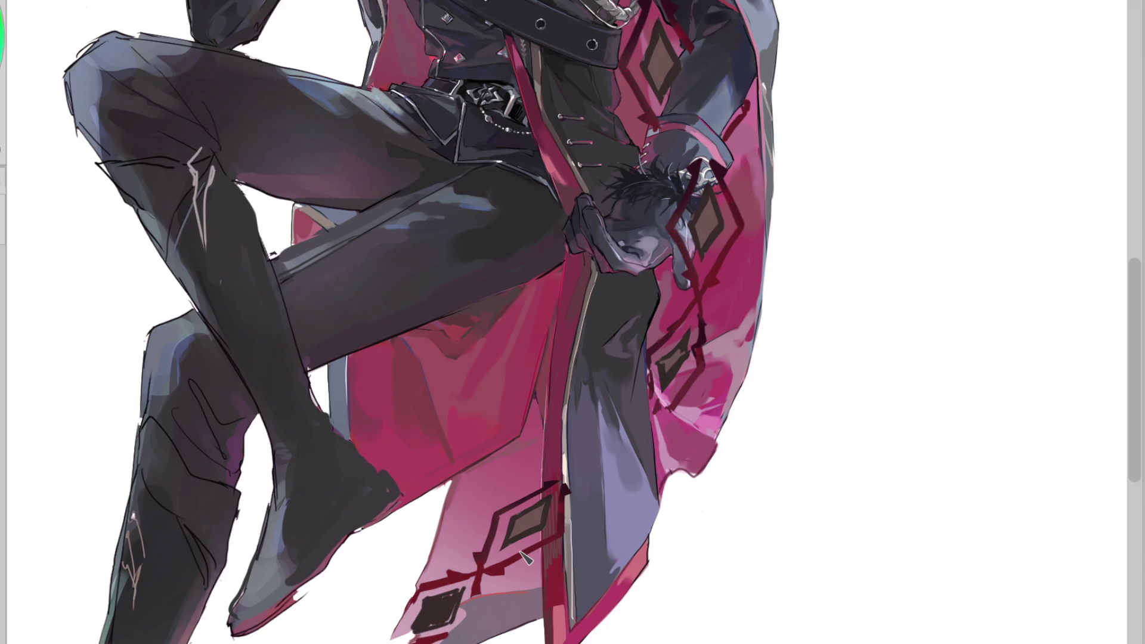
{"action": "key", "text": "Delete"}
{"action": "key", "text": "ctrl+z"}
Lasso the lower hem section with the diamonds and move it up and left
{"action": "mouse_move", "coordinate": [444, 590]}
{"action": "left_mouse_down"}
{"action": "mouse_move", "coordinate": [422, 619]}
{"action": "mouse_move", "coordinate": [460, 592]}
{"action": "mouse_move", "coordinate": [448, 590]}
{"action": "left_mouse_up"}
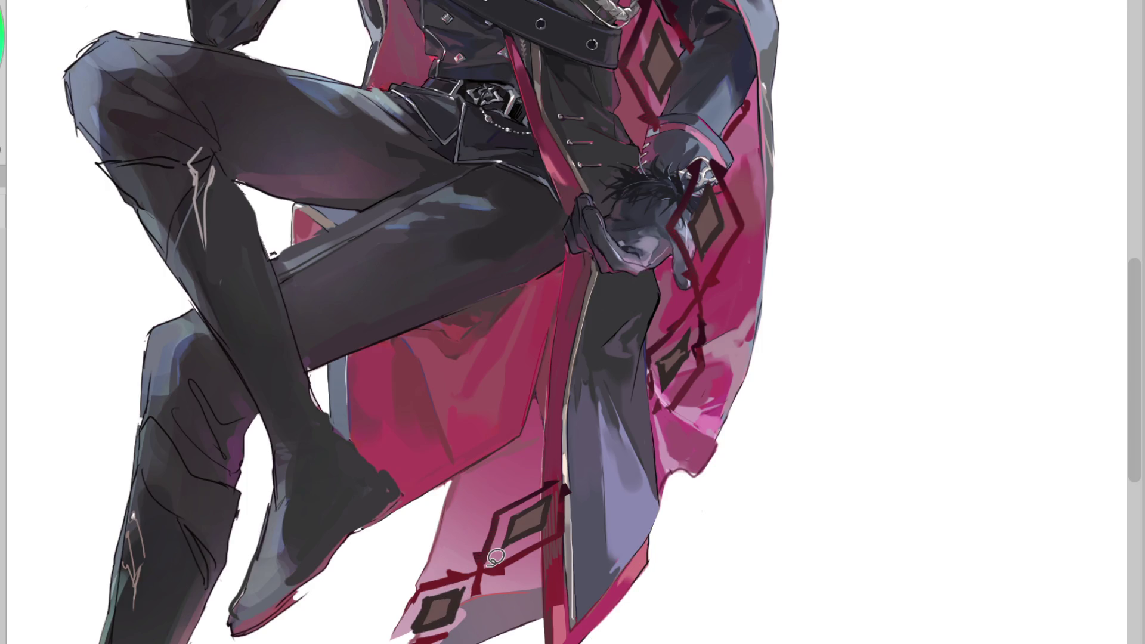
{"action": "mouse_move", "coordinate": [516, 445]}
{"action": "left_mouse_down"}
{"action": "mouse_move", "coordinate": [495, 468]}
{"action": "mouse_move", "coordinate": [547, 488]}
{"action": "left_mouse_up"}
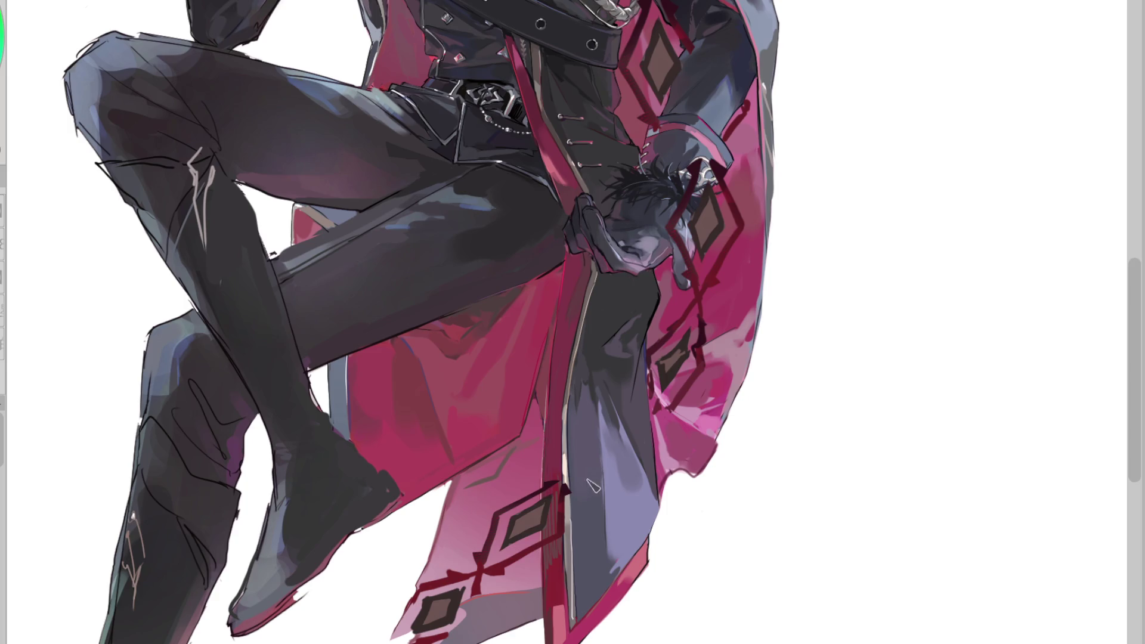
{"action": "mouse_move", "coordinate": [590, 451]}
{"action": "left_mouse_down"}
{"action": "mouse_move", "coordinate": [424, 512]}
{"action": "mouse_move", "coordinate": [583, 477]}
{"action": "left_mouse_up"}
{"action": "key", "text": "ctrl+t"}
{"action": "mouse_move", "coordinate": [535, 596]}
{"action": "left_mouse_down"}
{"action": "mouse_move", "coordinate": [514, 530]}
{"action": "mouse_move", "coordinate": [529, 521]}
{"action": "left_mouse_up"}
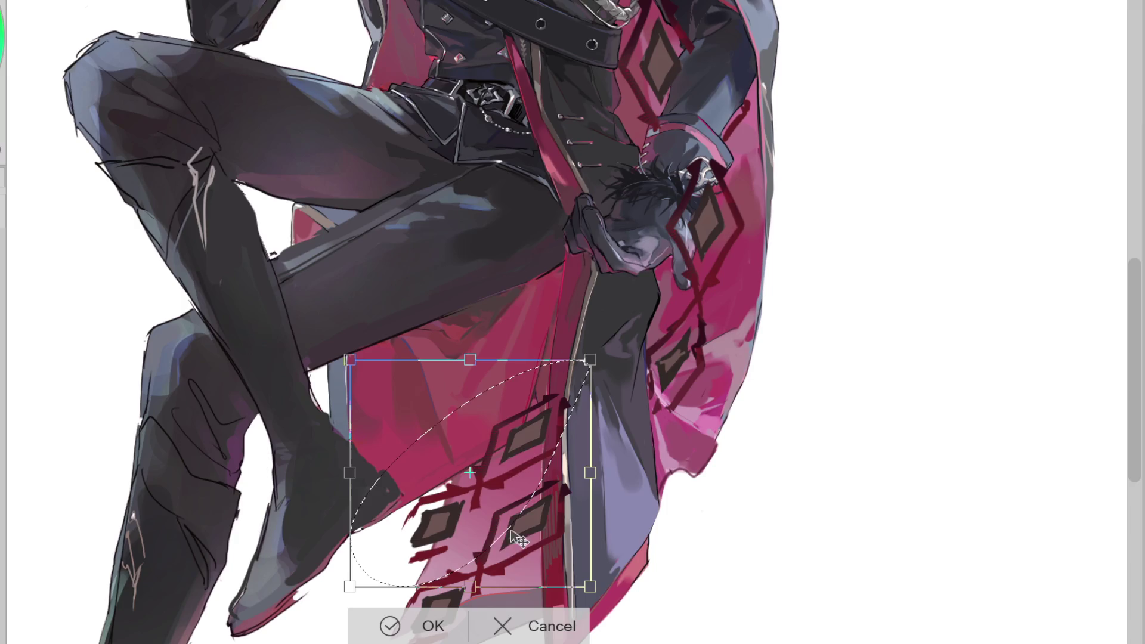
Commit and fine-tune the hem pattern pieces' position, then deselect
{"action": "key", "text": "Return"}
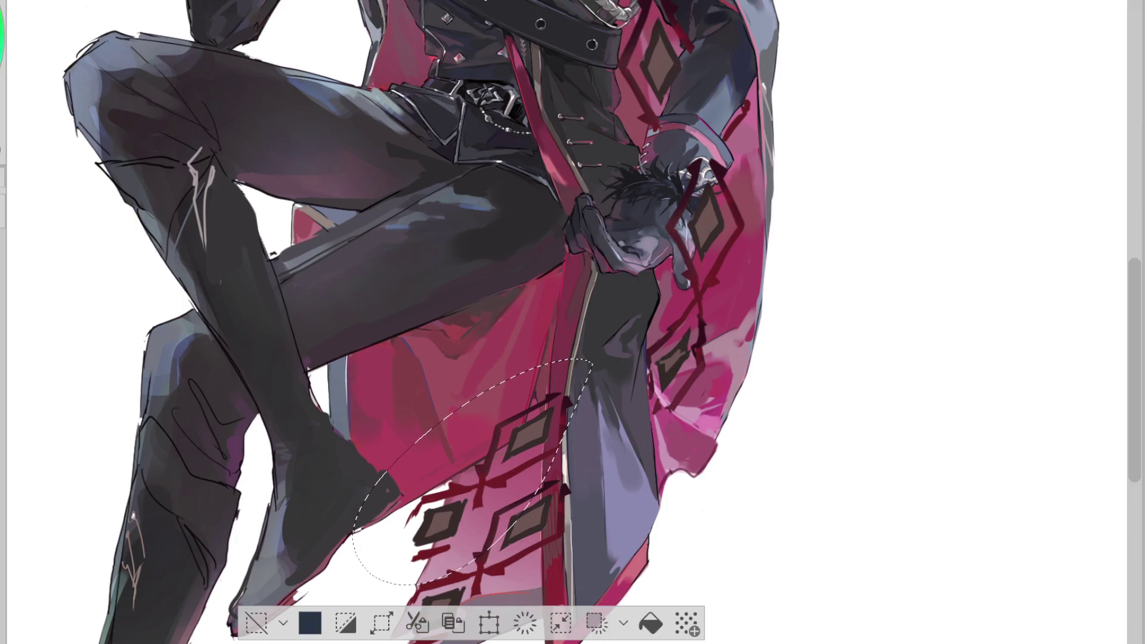
{"action": "key", "text": "ctrl+t"}
{"action": "mouse_move", "coordinate": [515, 549]}
{"action": "left_mouse_down"}
{"action": "mouse_move", "coordinate": [506, 543]}
{"action": "mouse_move", "coordinate": [531, 553]}
{"action": "mouse_move", "coordinate": [517, 544]}
{"action": "left_mouse_up"}
{"action": "left_click", "coordinate": [417, 614]}
{"action": "key", "text": "ctrl+d"}
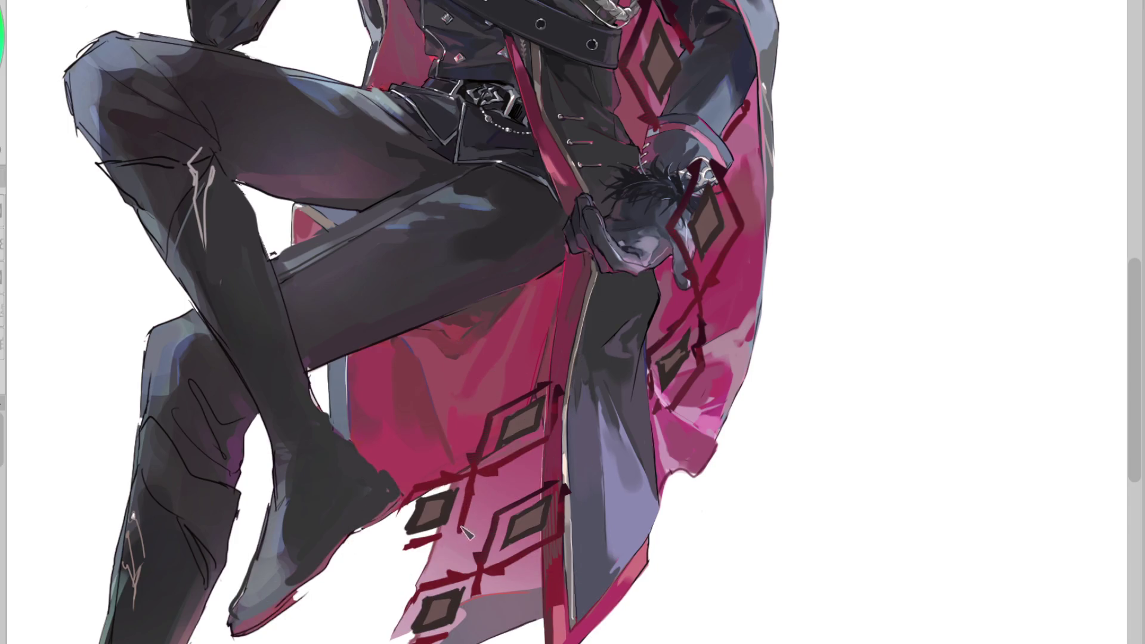
Paint over the leftover dark diamond edges and repaint the red stripe with the brush
{"action": "key", "text": "b"}
{"action": "left_click_drag", "start_coordinate": [405, 498], "coordinate": [429, 548]}
{"action": "mouse_move", "coordinate": [504, 393]}
{"action": "left_mouse_down"}
{"action": "mouse_move", "coordinate": [537, 393]}
{"action": "mouse_move", "coordinate": [483, 441]}
{"action": "mouse_move", "coordinate": [531, 388]}
{"action": "mouse_move", "coordinate": [523, 402]}
{"action": "mouse_move", "coordinate": [566, 402]}
{"action": "mouse_move", "coordinate": [551, 423]}
{"action": "mouse_move", "coordinate": [537, 388]}
{"action": "mouse_move", "coordinate": [552, 426]}
{"action": "left_mouse_up"}
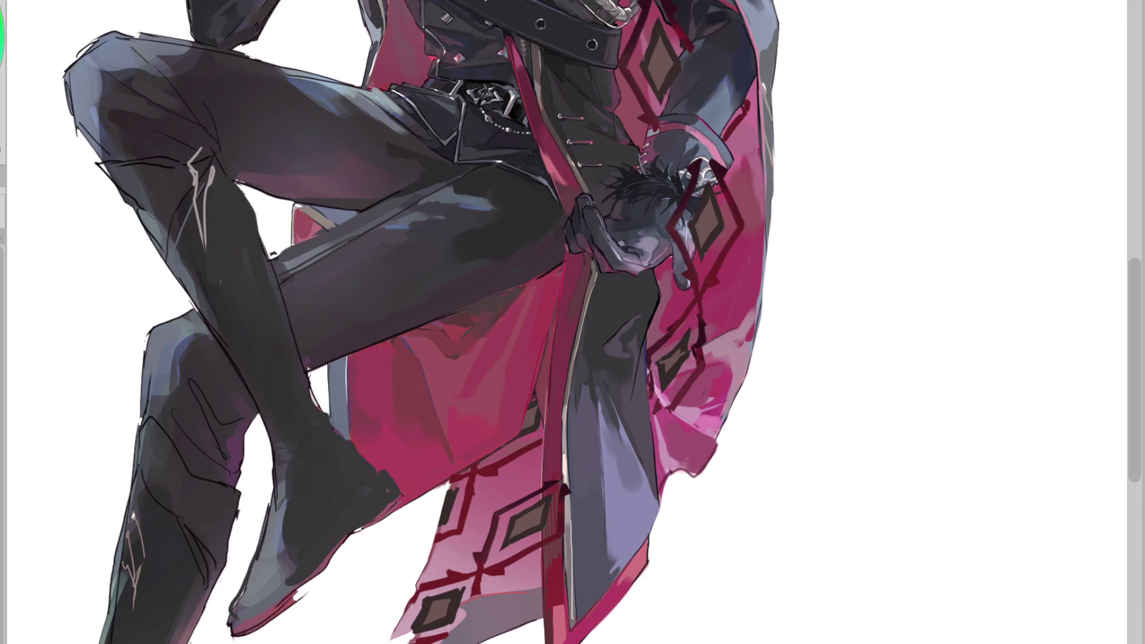
{"action": "mouse_move", "coordinate": [569, 518]}
{"action": "left_mouse_down"}
{"action": "mouse_move", "coordinate": [545, 471]}
{"action": "mouse_move", "coordinate": [555, 506]}
{"action": "left_mouse_up"}
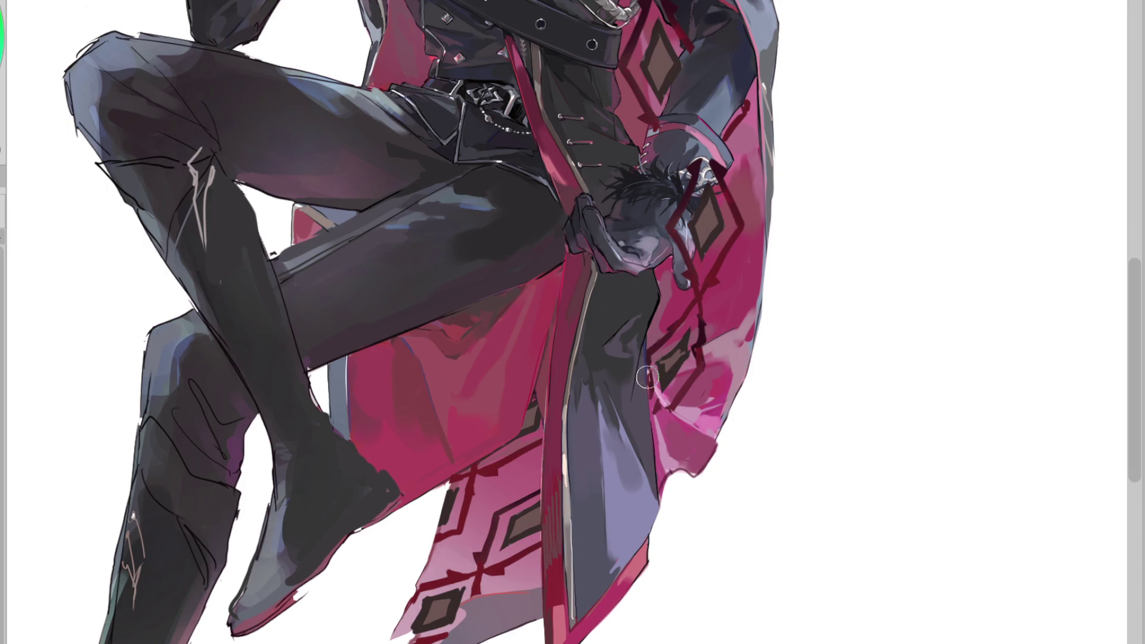
{"action": "key", "text": "Tab"}
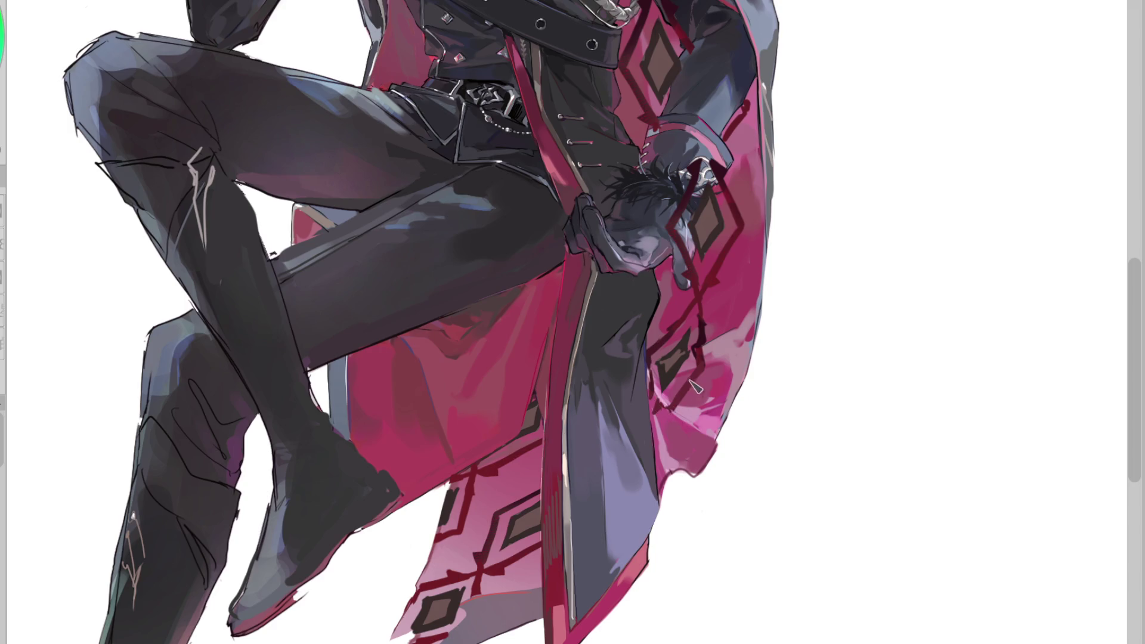
Paint over the red diamond streaks along the sleeve edge and across the gloved hand
{"action": "scroll", "coordinate": [652, 140], "scroll_direction": "up", "scroll_amount": 2}
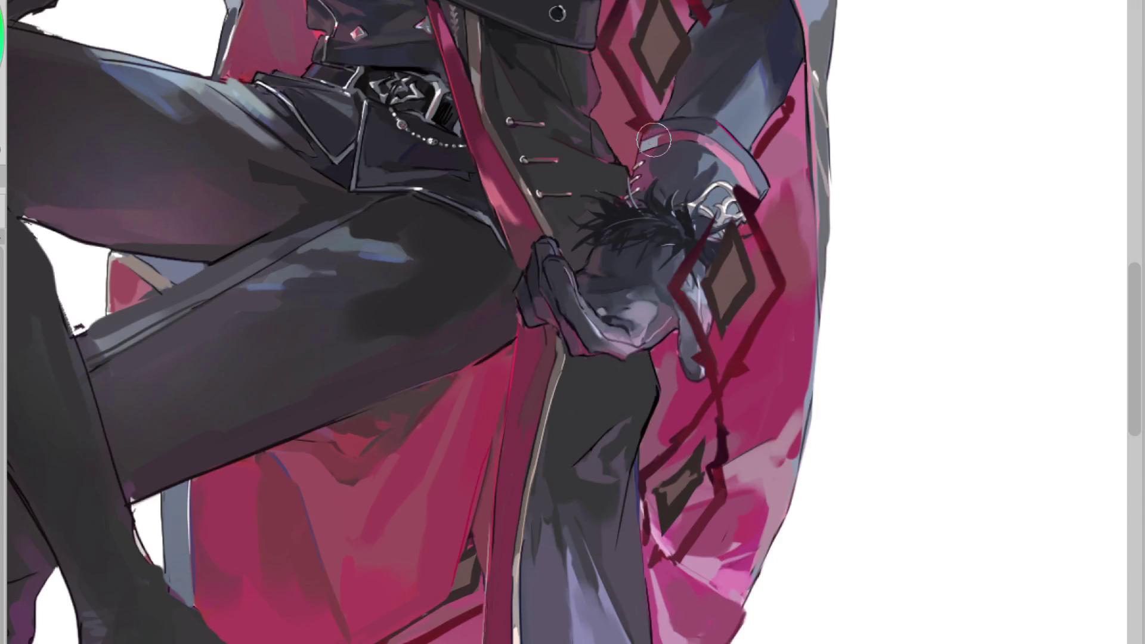
{"action": "scroll", "coordinate": [674, 135], "scroll_direction": "up", "scroll_amount": 1}
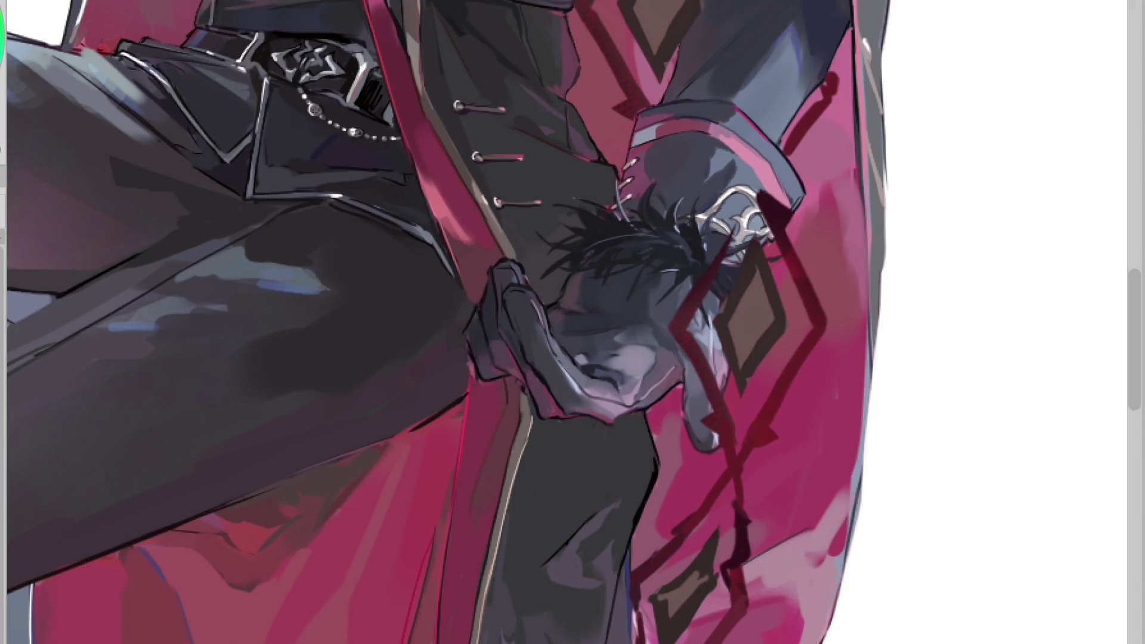
{"action": "scroll", "coordinate": [685, 50], "scroll_direction": "down", "scroll_amount": 3}
{"action": "scroll", "coordinate": [694, 66], "scroll_direction": "up", "scroll_amount": 3}
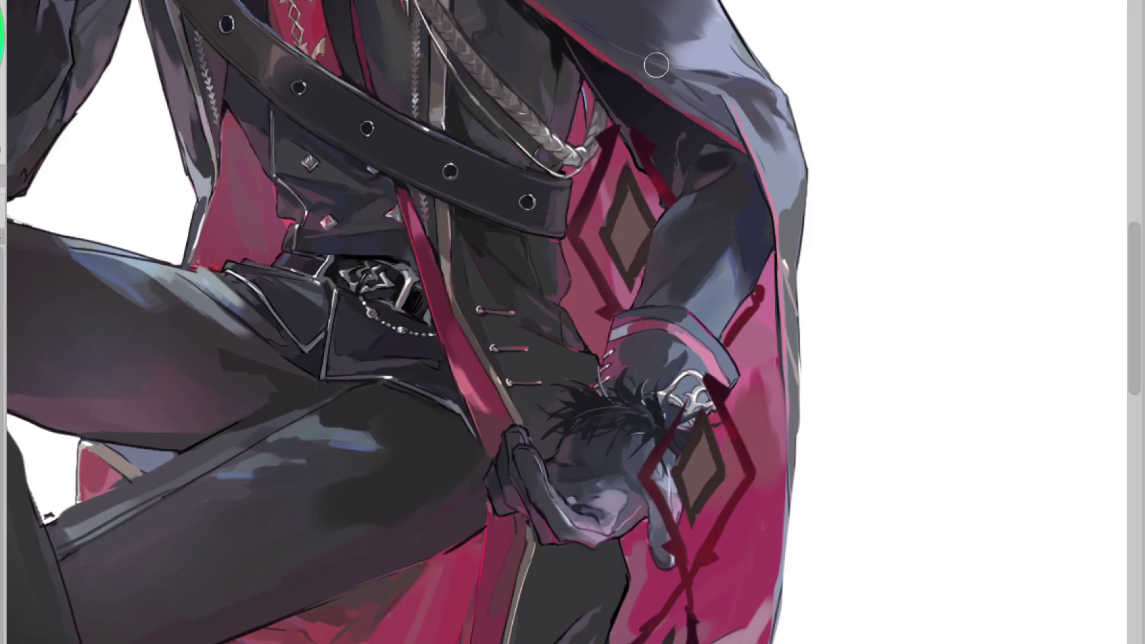
{"action": "mouse_move", "coordinate": [641, 151]}
{"action": "left_mouse_down"}
{"action": "mouse_move", "coordinate": [666, 190]}
{"action": "mouse_move", "coordinate": [656, 170]}
{"action": "left_mouse_up"}
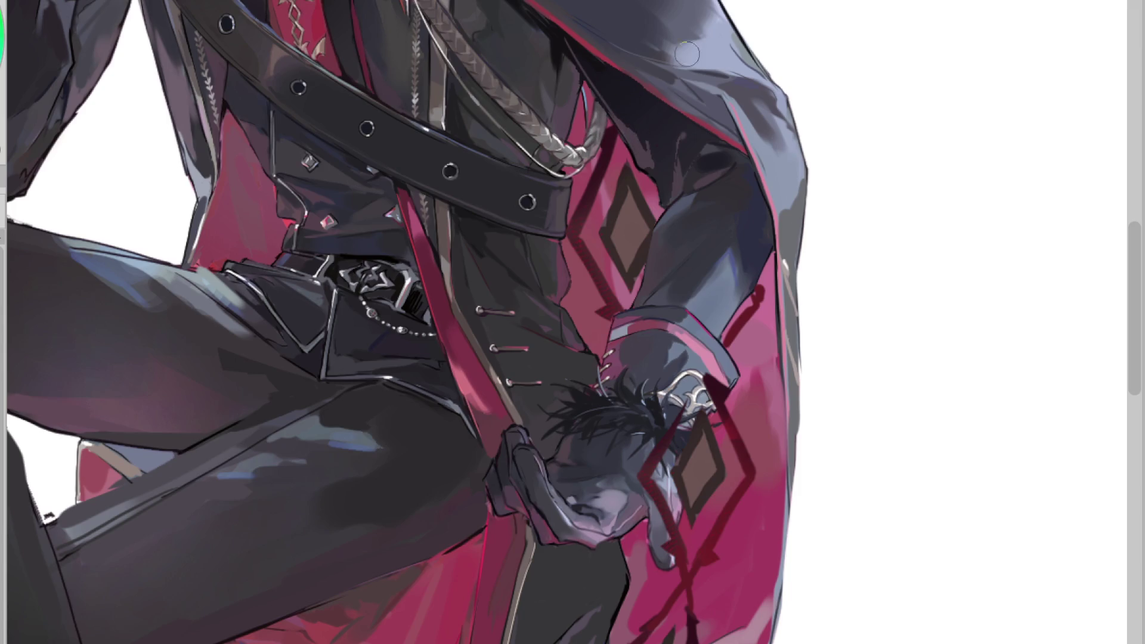
{"action": "mouse_move", "coordinate": [691, 399]}
{"action": "left_mouse_down"}
{"action": "mouse_move", "coordinate": [647, 447]}
{"action": "mouse_move", "coordinate": [644, 471]}
{"action": "mouse_move", "coordinate": [664, 490]}
{"action": "mouse_move", "coordinate": [706, 453]}
{"action": "left_mouse_up"}
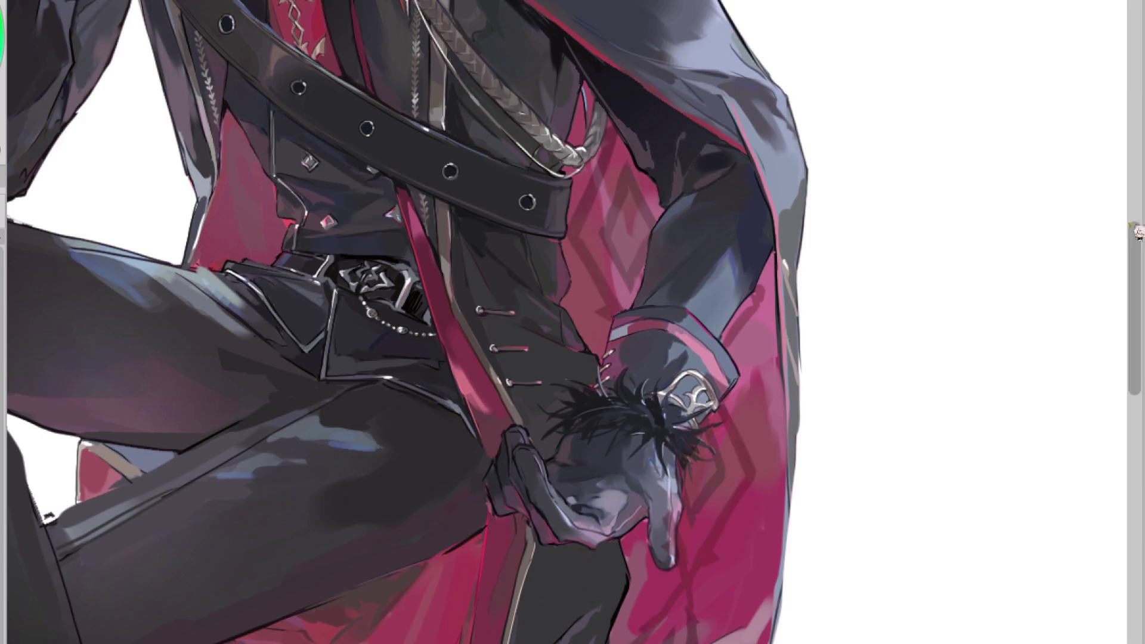
{"action": "scroll", "coordinate": [716, 411], "scroll_direction": "up", "scroll_amount": 2}
{"action": "mouse_move", "coordinate": [723, 399]}
{"action": "left_mouse_down"}
{"action": "mouse_move", "coordinate": [715, 387]}
{"action": "mouse_move", "coordinate": [733, 382]}
{"action": "mouse_move", "coordinate": [722, 409]}
{"action": "mouse_move", "coordinate": [680, 432]}
{"action": "mouse_move", "coordinate": [673, 447]}
{"action": "mouse_move", "coordinate": [689, 460]}
{"action": "mouse_move", "coordinate": [686, 443]}
{"action": "left_mouse_up"}
Strengthen the feather tips below the cuff clasp and add lighter pink strokes along the leg edge
{"action": "scroll", "coordinate": [688, 453], "scroll_direction": "up", "scroll_amount": 5}
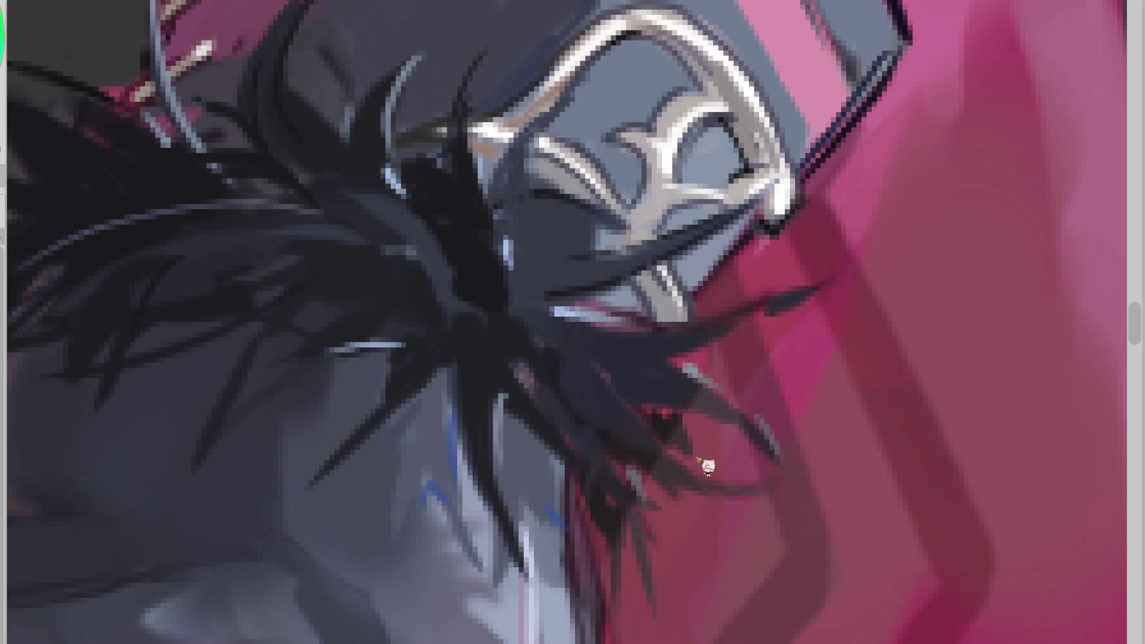
{"action": "mouse_move", "coordinate": [618, 427]}
{"action": "left_mouse_down"}
{"action": "mouse_move", "coordinate": [672, 467]}
{"action": "mouse_move", "coordinate": [727, 488]}
{"action": "mouse_move", "coordinate": [659, 430]}
{"action": "mouse_move", "coordinate": [669, 414]}
{"action": "mouse_move", "coordinate": [659, 388]}
{"action": "mouse_move", "coordinate": [688, 378]}
{"action": "left_mouse_up"}
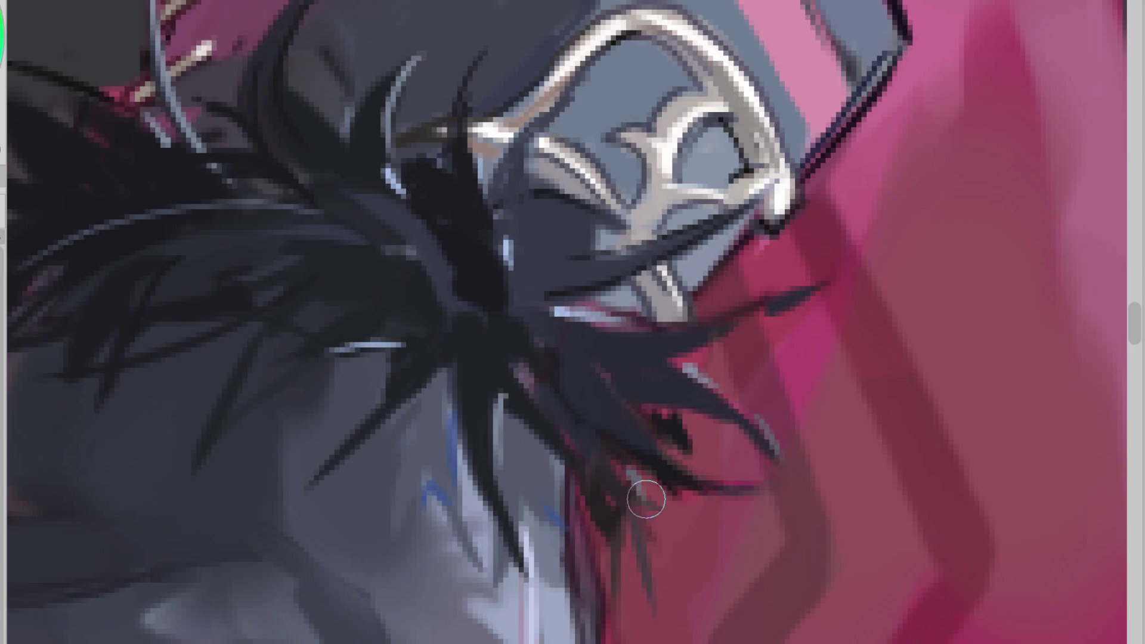
{"action": "scroll", "coordinate": [606, 385], "scroll_direction": "down", "scroll_amount": 2}
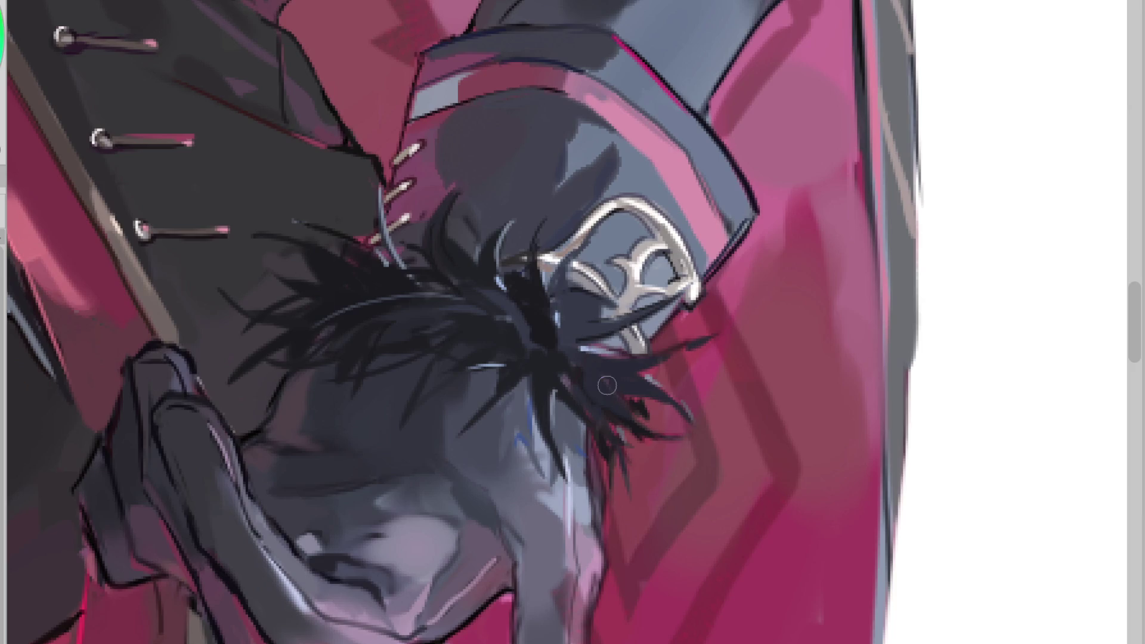
{"action": "mouse_move", "coordinate": [589, 513]}
{"action": "left_mouse_down"}
{"action": "mouse_move", "coordinate": [605, 587]}
{"action": "mouse_move", "coordinate": [573, 632]}
{"action": "mouse_move", "coordinate": [555, 591]}
{"action": "mouse_move", "coordinate": [578, 630]}
{"action": "left_mouse_up"}
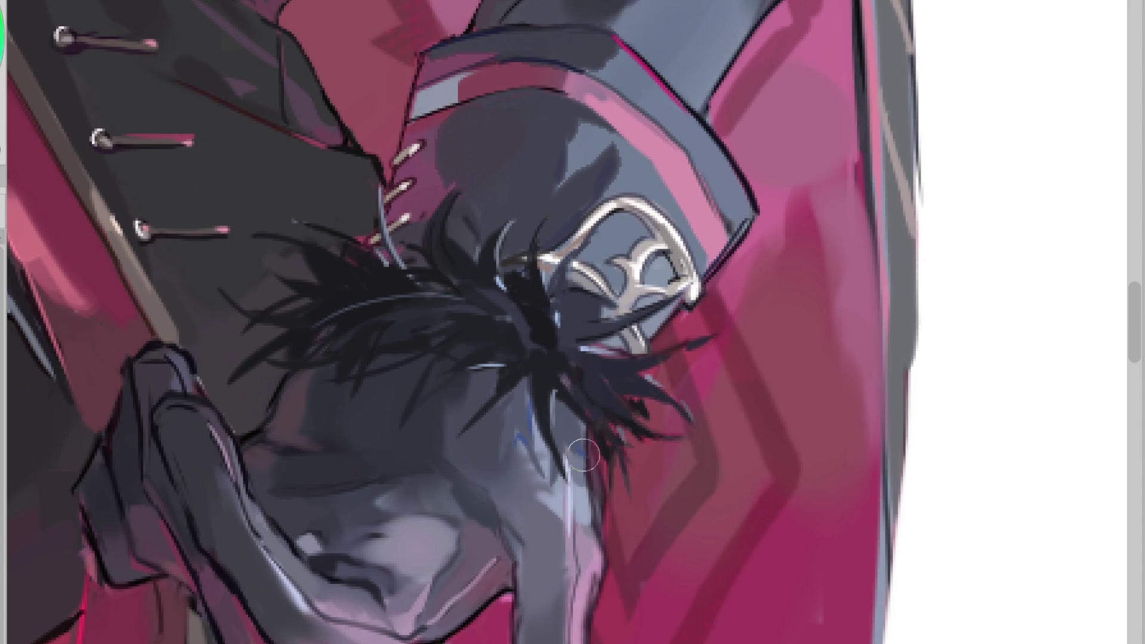
{"action": "scroll", "coordinate": [638, 256], "scroll_direction": "down", "scroll_amount": 2}
{"action": "scroll", "coordinate": [720, 200], "scroll_direction": "down", "scroll_amount": 1}
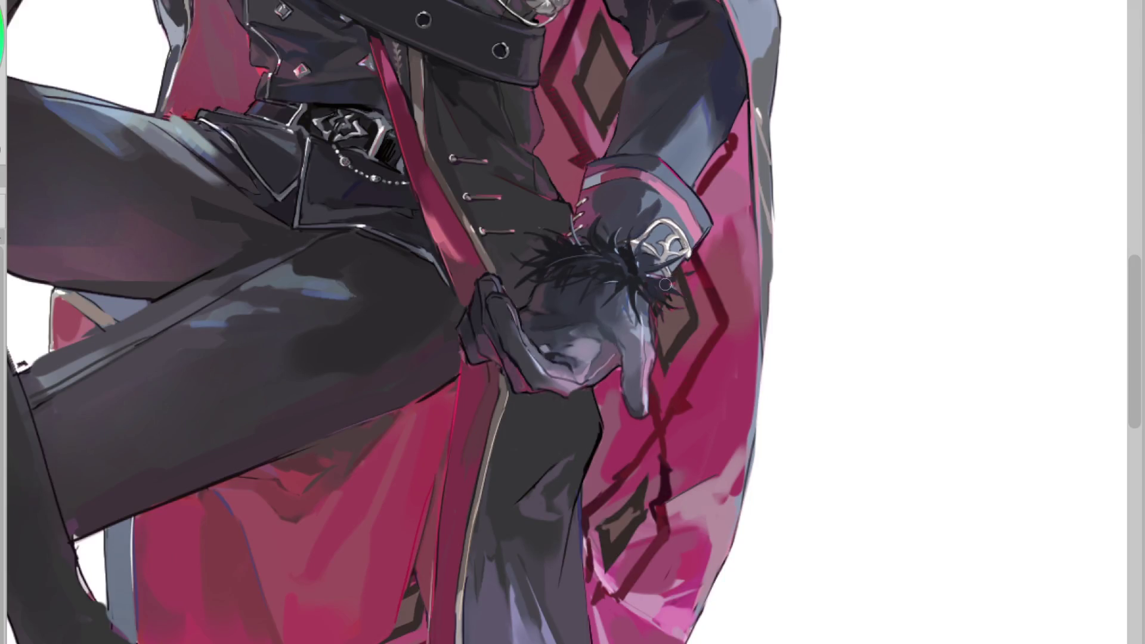
Select the diamond on the cape beside the arm, darken it to a deeper brown, then deselect
{"action": "scroll", "coordinate": [744, 251], "scroll_direction": "down", "scroll_amount": 2}
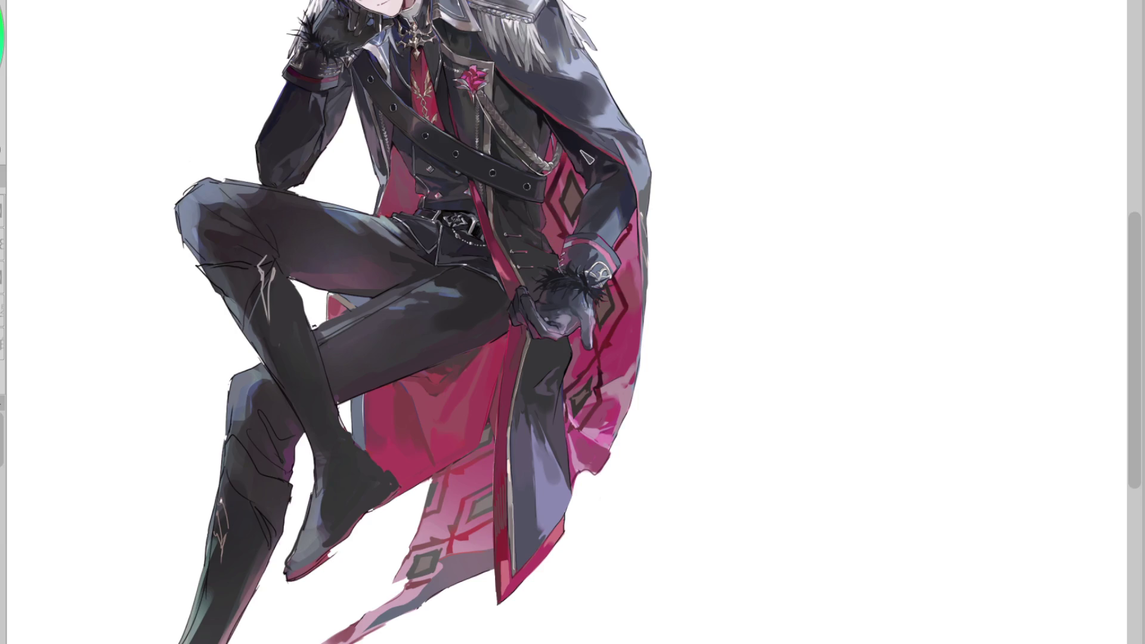
{"action": "scroll", "coordinate": [621, 95], "scroll_direction": "up", "scroll_amount": 1}
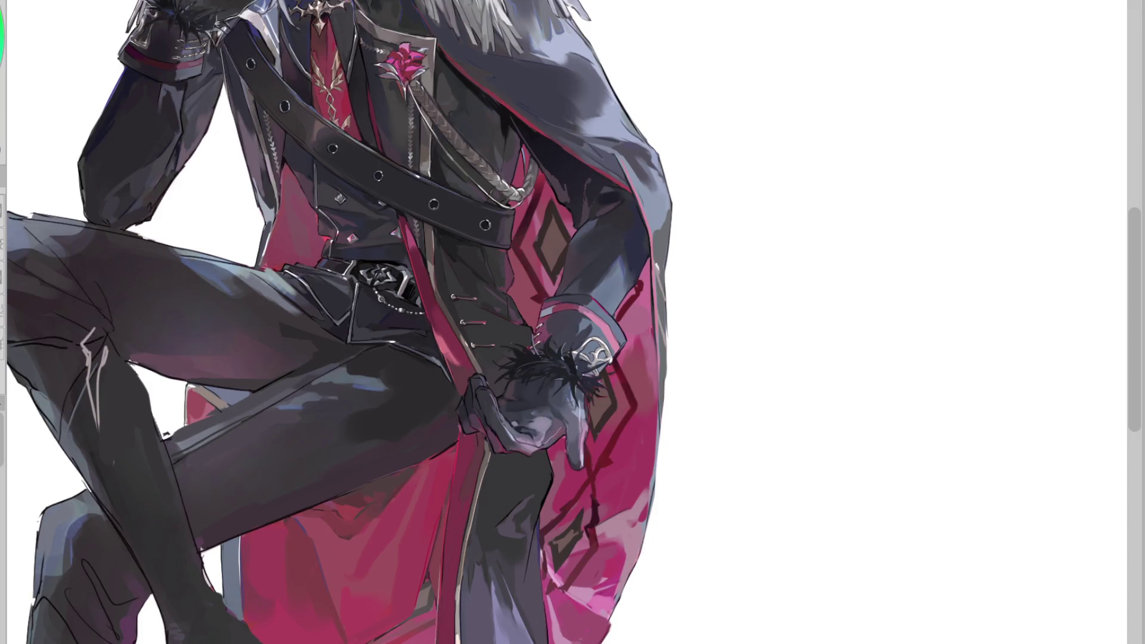
{"action": "left_click", "coordinate": [562, 227]}
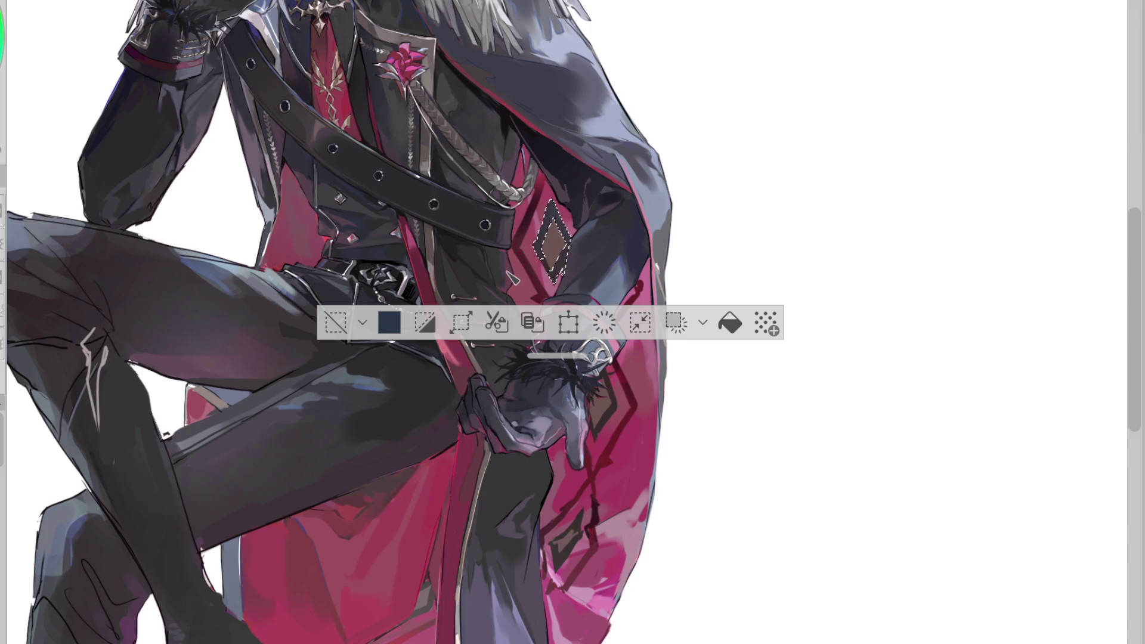
{"action": "scroll", "coordinate": [578, 242], "scroll_direction": "up", "scroll_amount": 2}
{"action": "scroll", "coordinate": [566, 248], "scroll_direction": "up", "scroll_amount": 1}
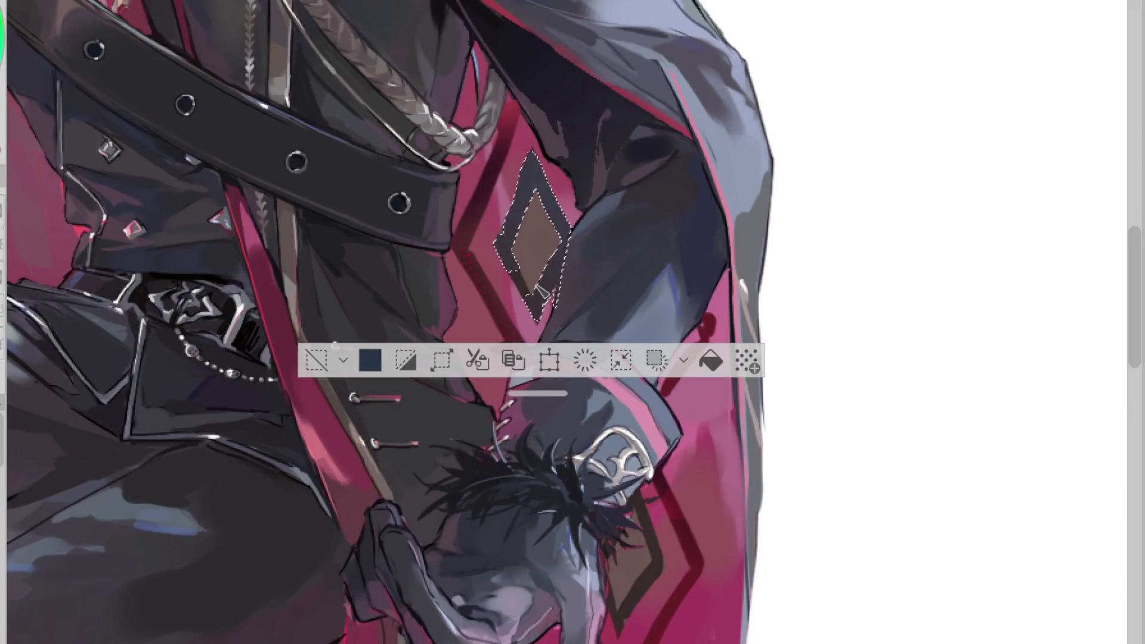
{"action": "key", "text": "ctrl+d"}
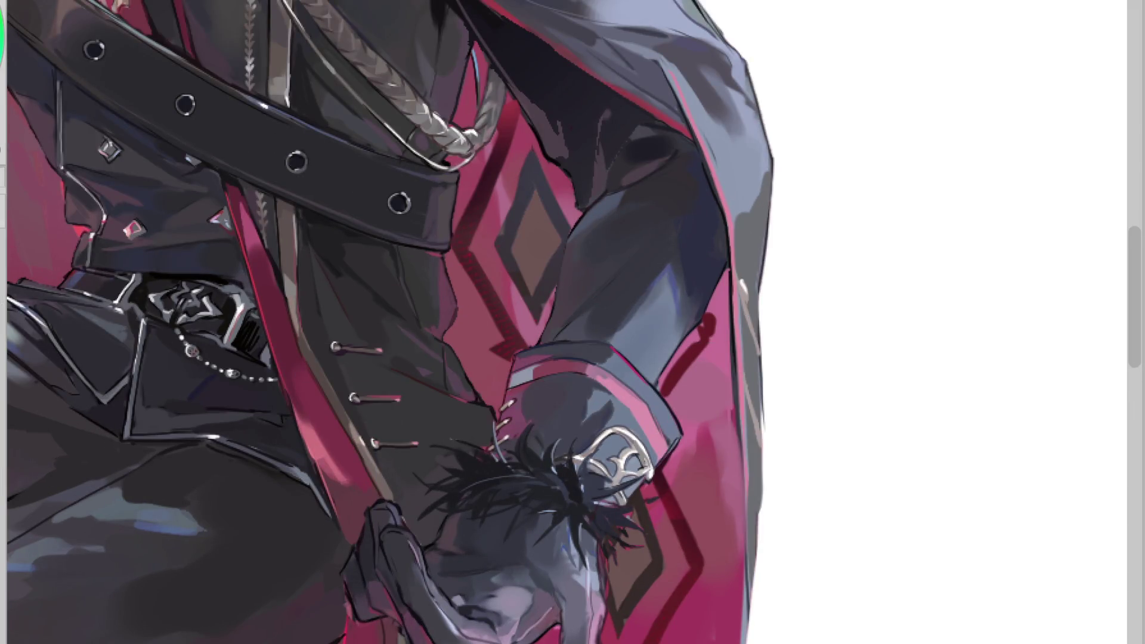
{"action": "key", "text": "ctrl+z"}
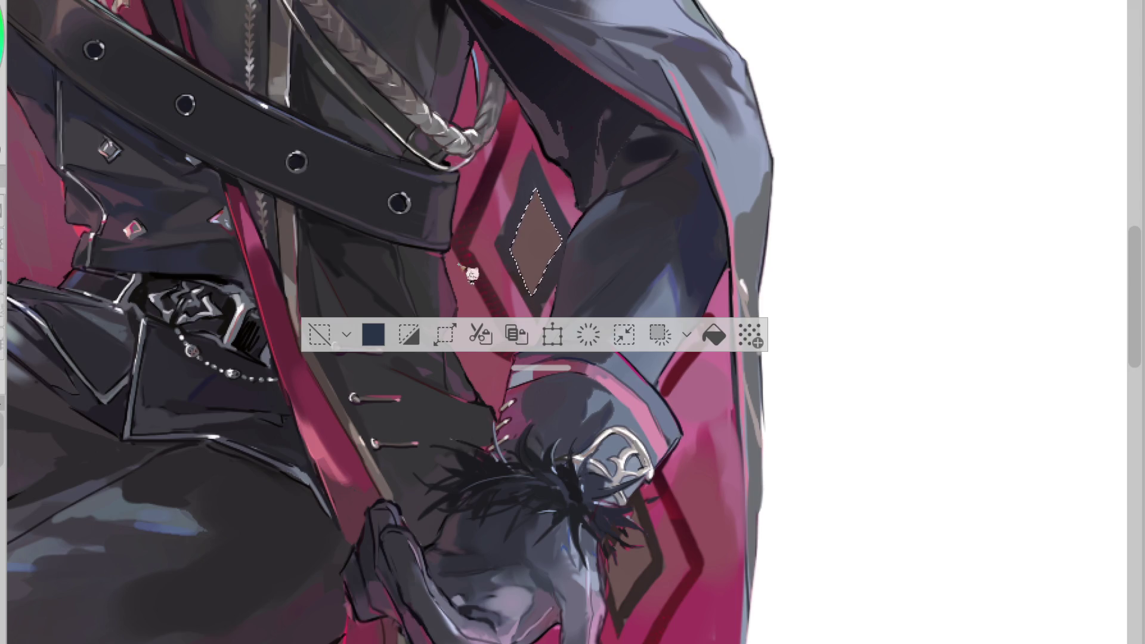
{"action": "key", "text": "ctrl+z"}
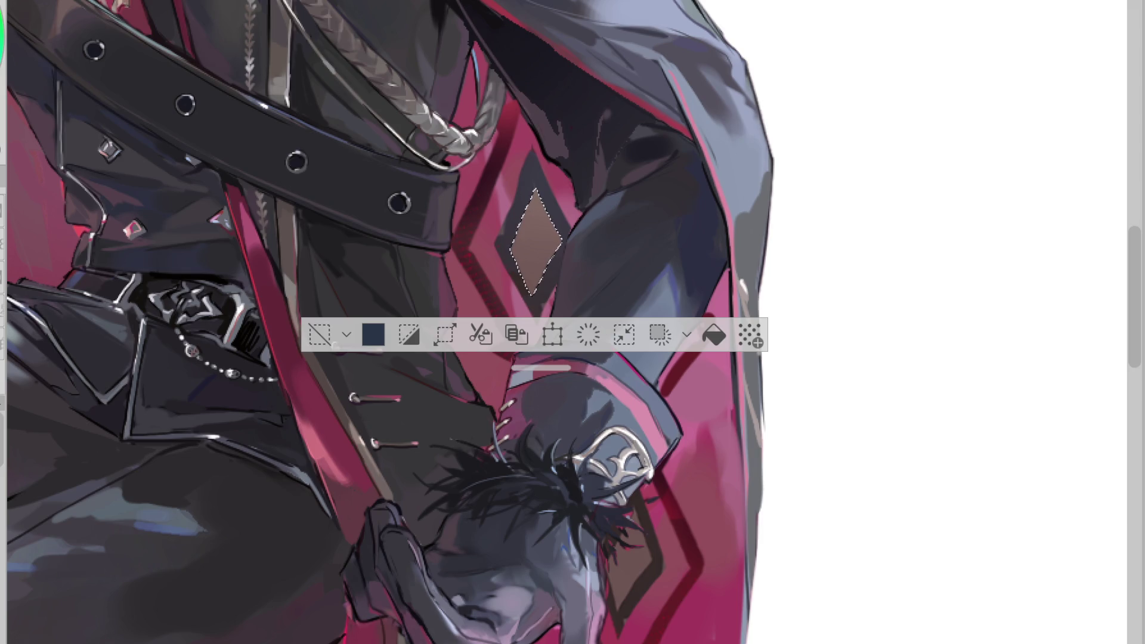
{"action": "left_click", "coordinate": [525, 271]}
{"action": "key", "text": "ctrl+d"}
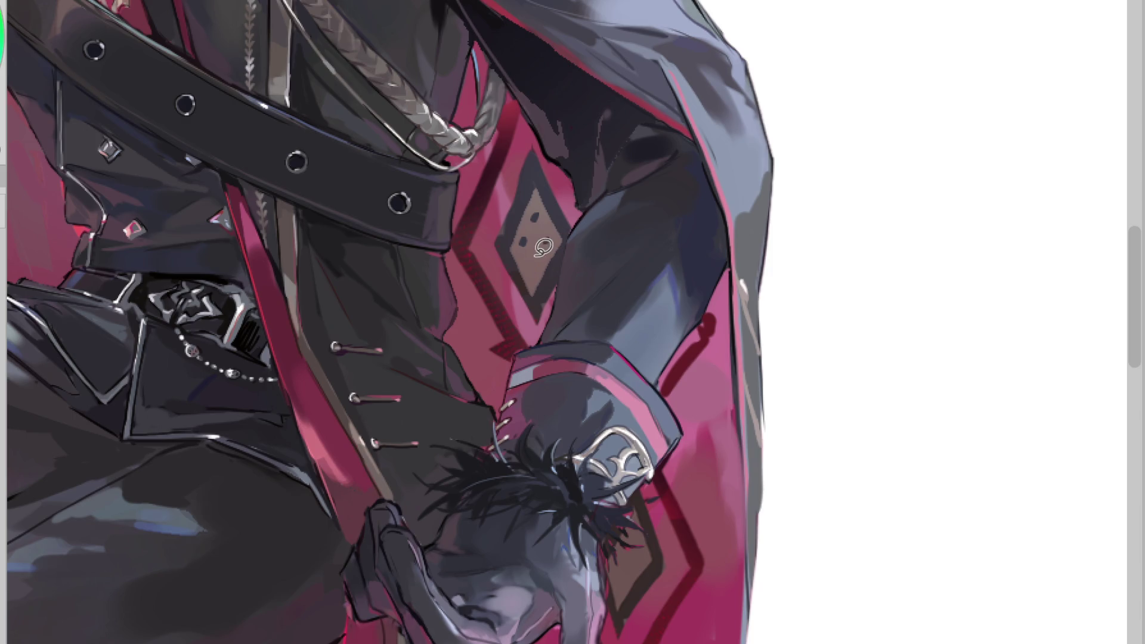
Erase the small dark dots inside the diamond and add two dark curved marks there
{"action": "left_click_drag", "start_coordinate": [549, 196], "coordinate": [544, 211]}
{"action": "left_click_drag", "start_coordinate": [536, 222], "coordinate": [531, 230]}
{"action": "mouse_move", "coordinate": [526, 269]}
{"action": "left_mouse_down"}
{"action": "mouse_move", "coordinate": [532, 287]}
{"action": "mouse_move", "coordinate": [555, 238]}
{"action": "mouse_move", "coordinate": [539, 226]}
{"action": "mouse_move", "coordinate": [548, 235]}
{"action": "left_mouse_up"}
{"action": "scroll", "coordinate": [570, 148], "scroll_direction": "down", "scroll_amount": 1}
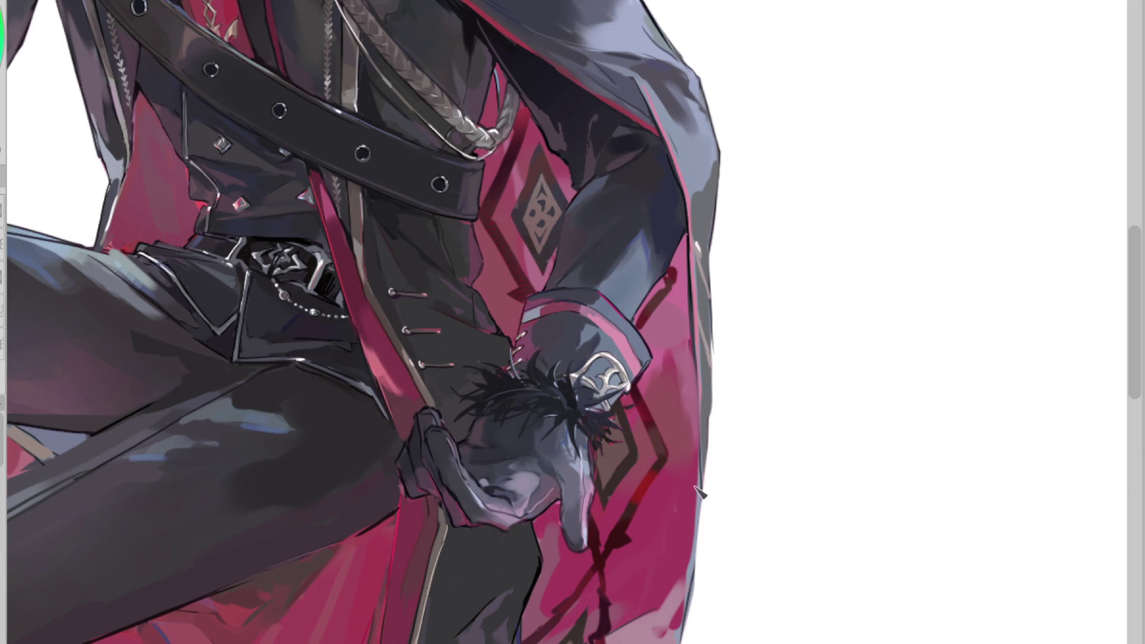
{"action": "left_click", "coordinate": [621, 489], "text": "alt"}
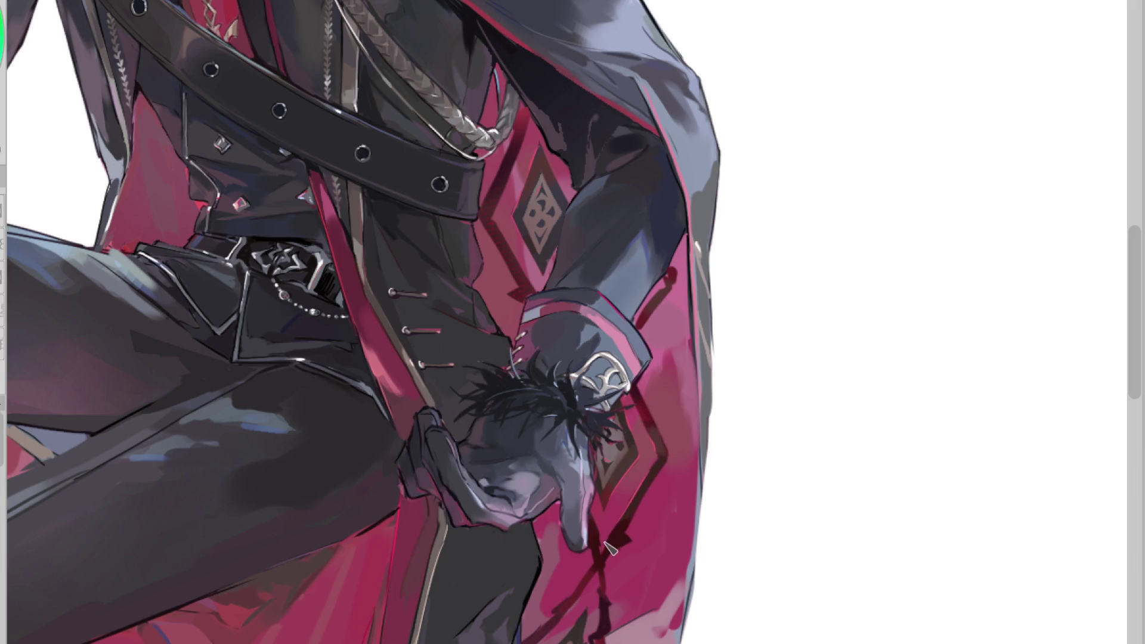
{"action": "scroll", "coordinate": [733, 353], "scroll_direction": "down", "scroll_amount": 2}
{"action": "scroll", "coordinate": [733, 353], "scroll_direction": "down", "scroll_amount": 1}
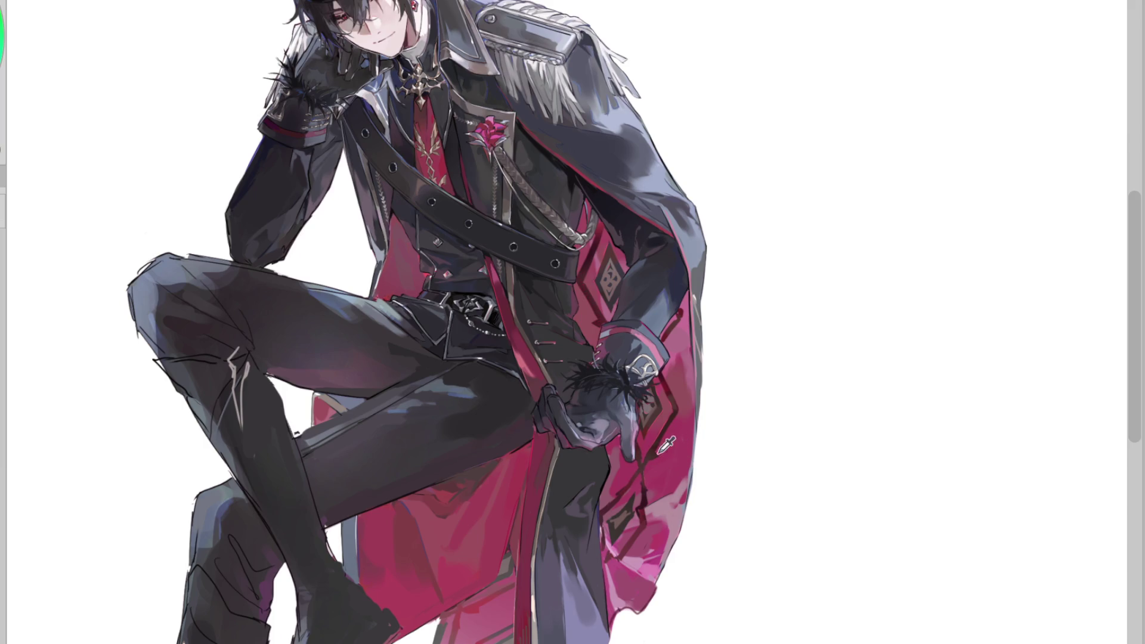
{"action": "scroll", "coordinate": [623, 540], "scroll_direction": "up", "scroll_amount": 2}
{"action": "scroll", "coordinate": [623, 539], "scroll_direction": "up", "scroll_amount": 2}
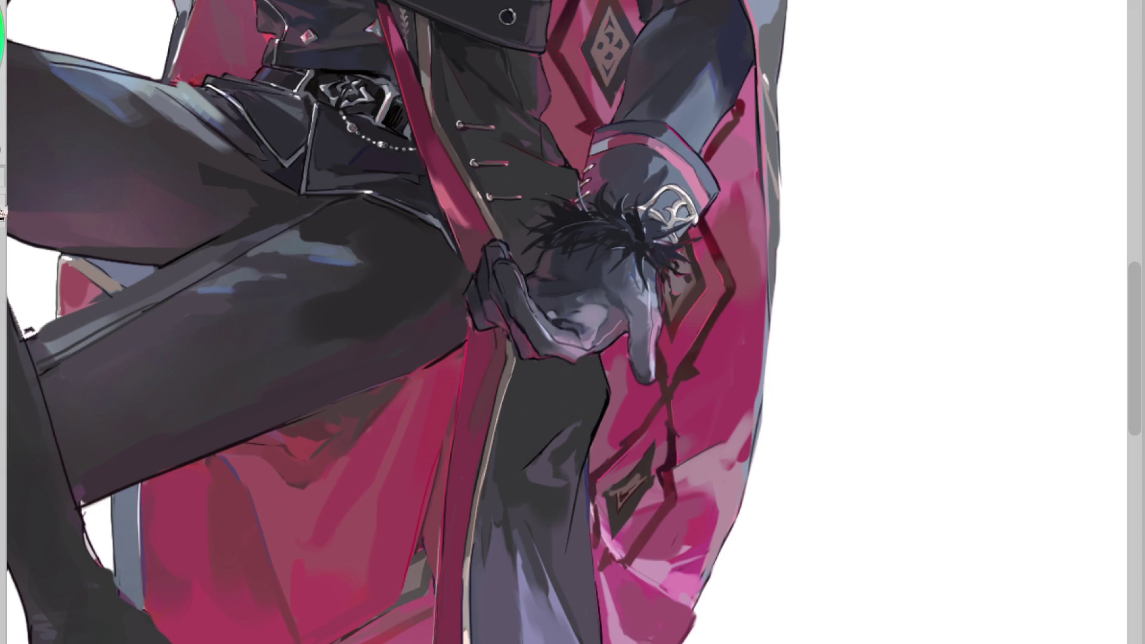
Lasso the triangular patch of the cape pattern and fill it dark grey
{"action": "left_click_drag", "start_coordinate": [652, 477], "coordinate": [641, 509]}
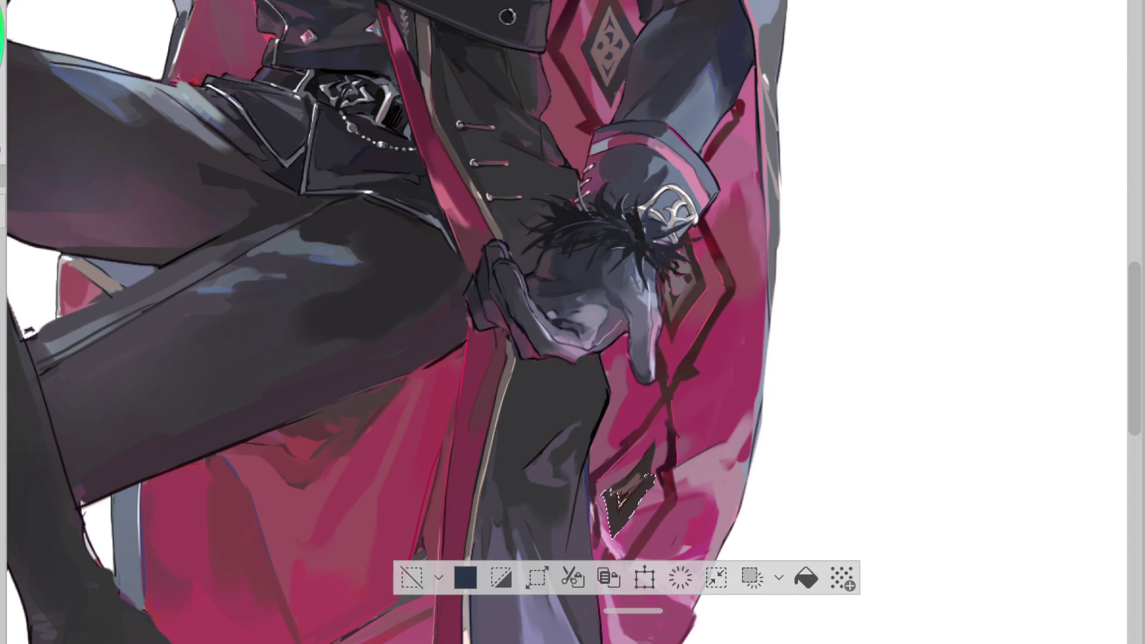
{"action": "left_click_drag", "start_coordinate": [650, 480], "coordinate": [614, 525]}
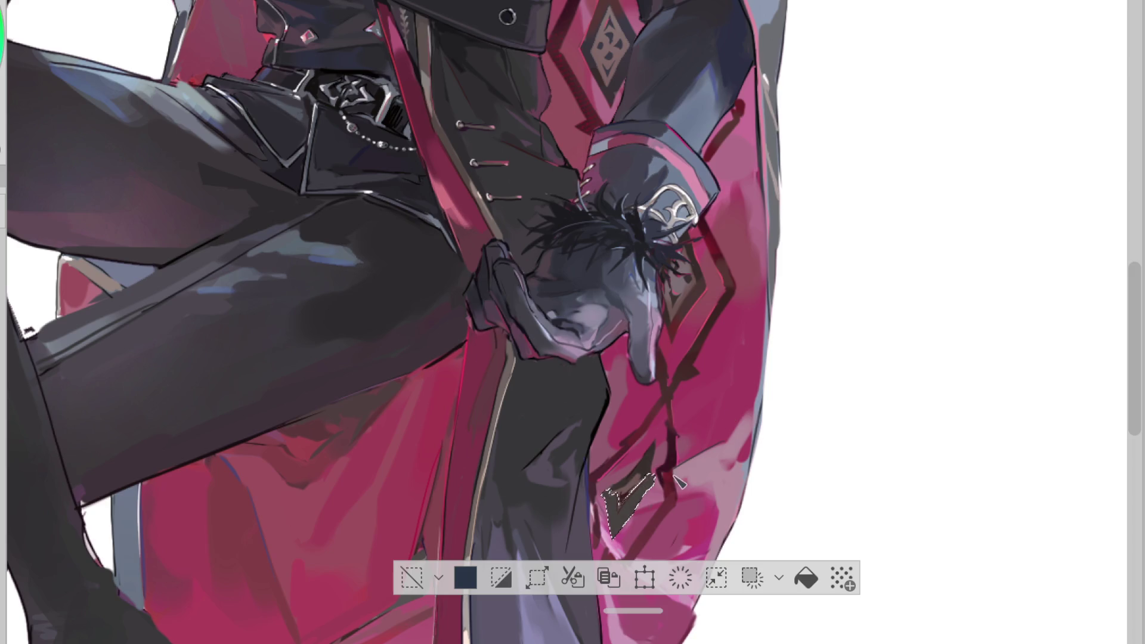
{"action": "left_click", "coordinate": [412, 577]}
{"action": "scroll", "coordinate": [697, 427], "scroll_direction": "down", "scroll_amount": 1}
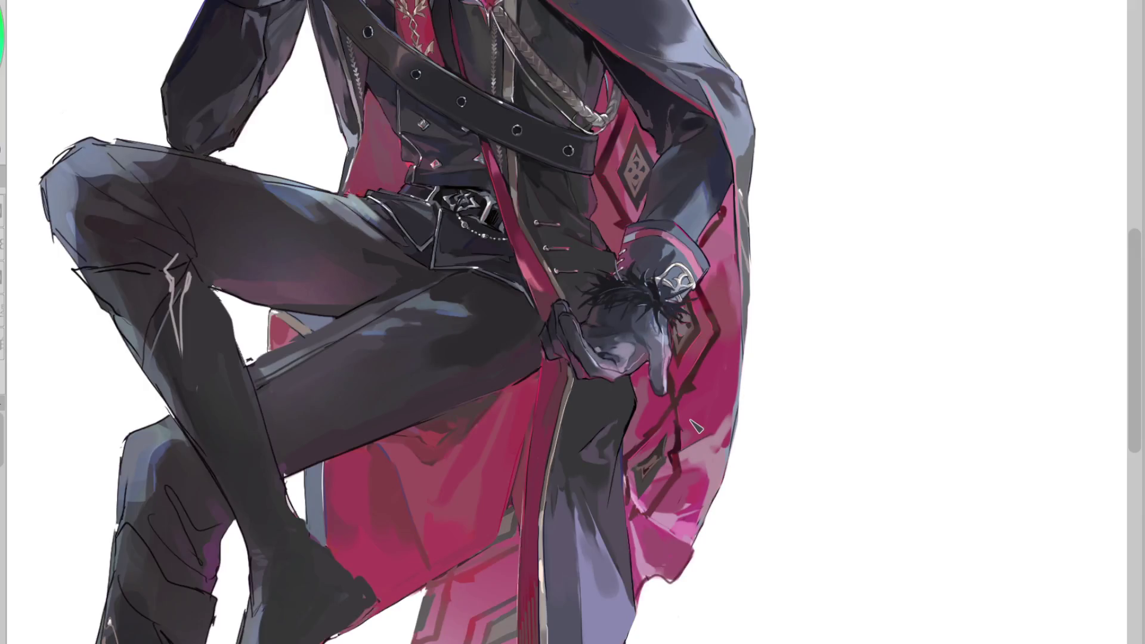
{"action": "scroll", "coordinate": [504, 635], "scroll_direction": "up", "scroll_amount": 1}
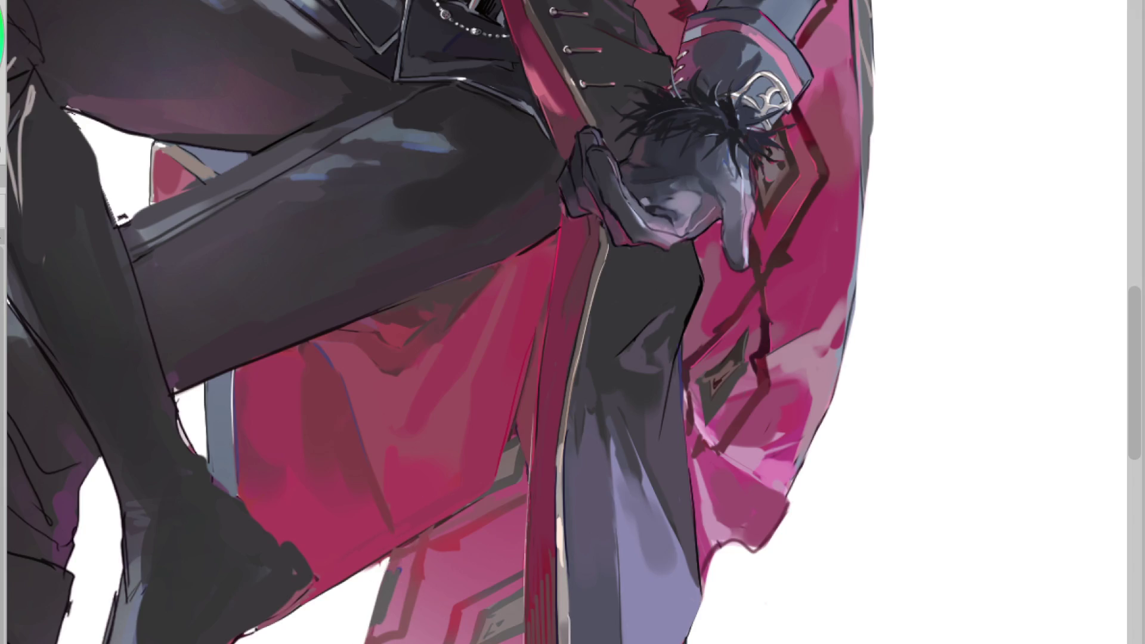
Add short marks on the lower coat and select the grey diamond at the cape's bottom
{"action": "mouse_move", "coordinate": [388, 572]}
{"action": "left_mouse_down"}
{"action": "mouse_move", "coordinate": [414, 557]}
{"action": "mouse_move", "coordinate": [396, 626]}
{"action": "left_mouse_up"}
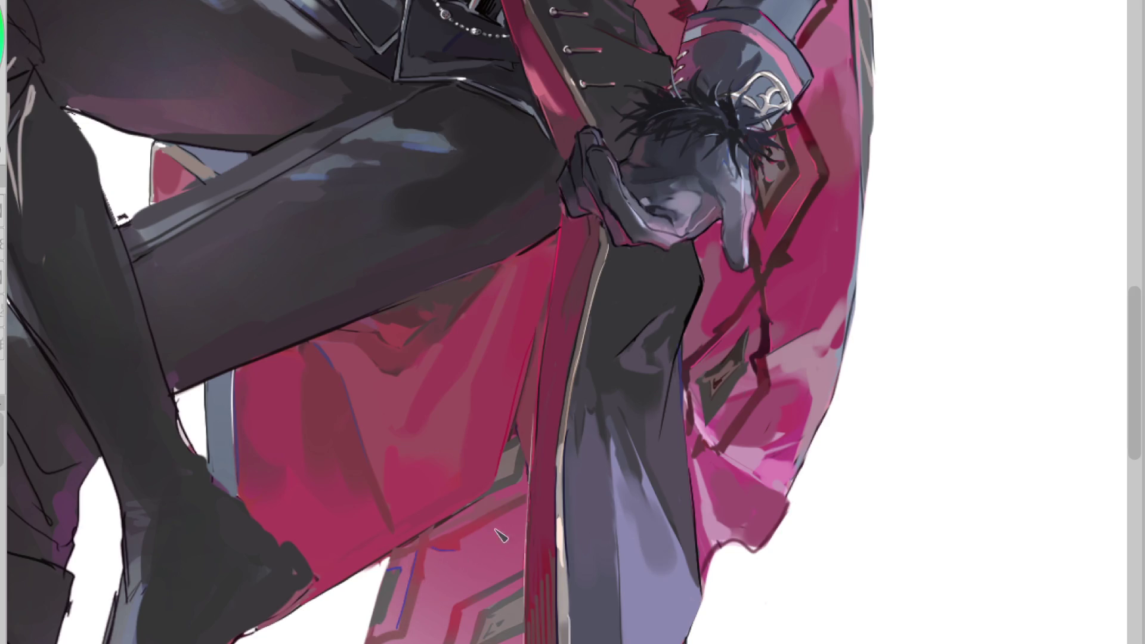
{"action": "scroll", "coordinate": [506, 450], "scroll_direction": "down", "scroll_amount": 2}
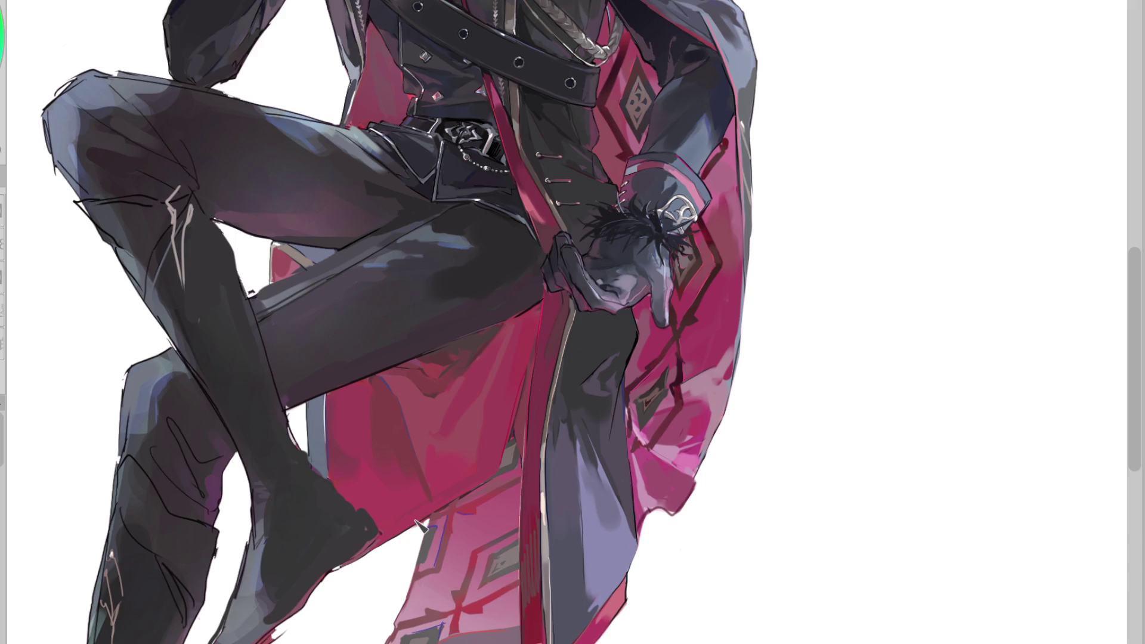
{"action": "scroll", "coordinate": [412, 636], "scroll_direction": "up", "scroll_amount": 2}
{"action": "left_click", "coordinate": [403, 626]}
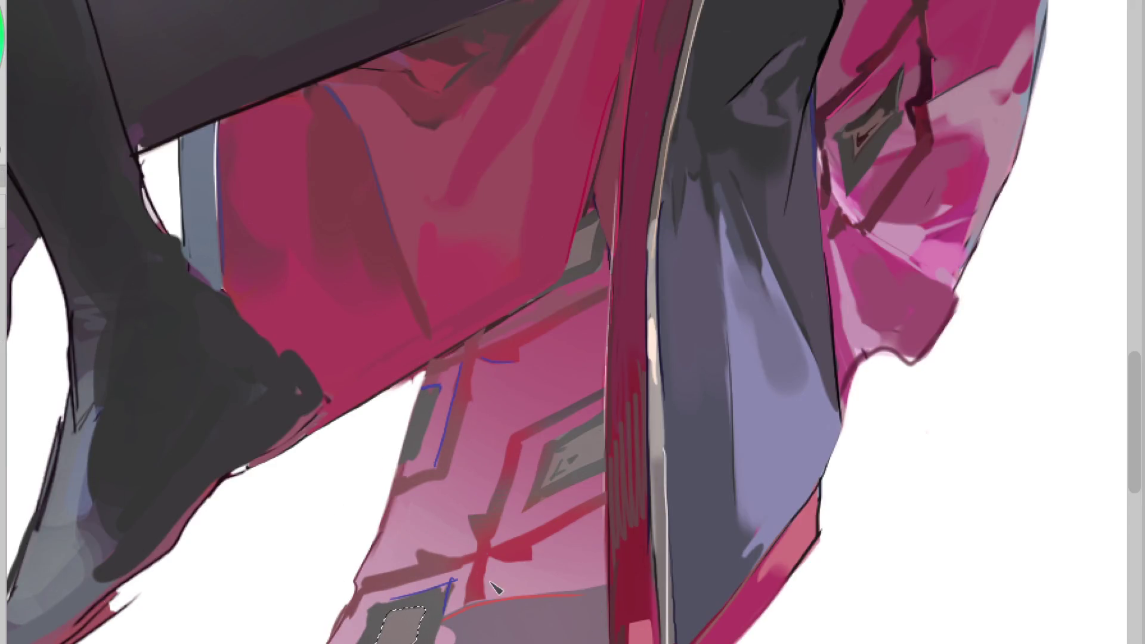
Select two grey hem diamonds and repaint the lower one lighter, darkening the small grey shape nearby
{"action": "key", "text": "ctrl+d"}
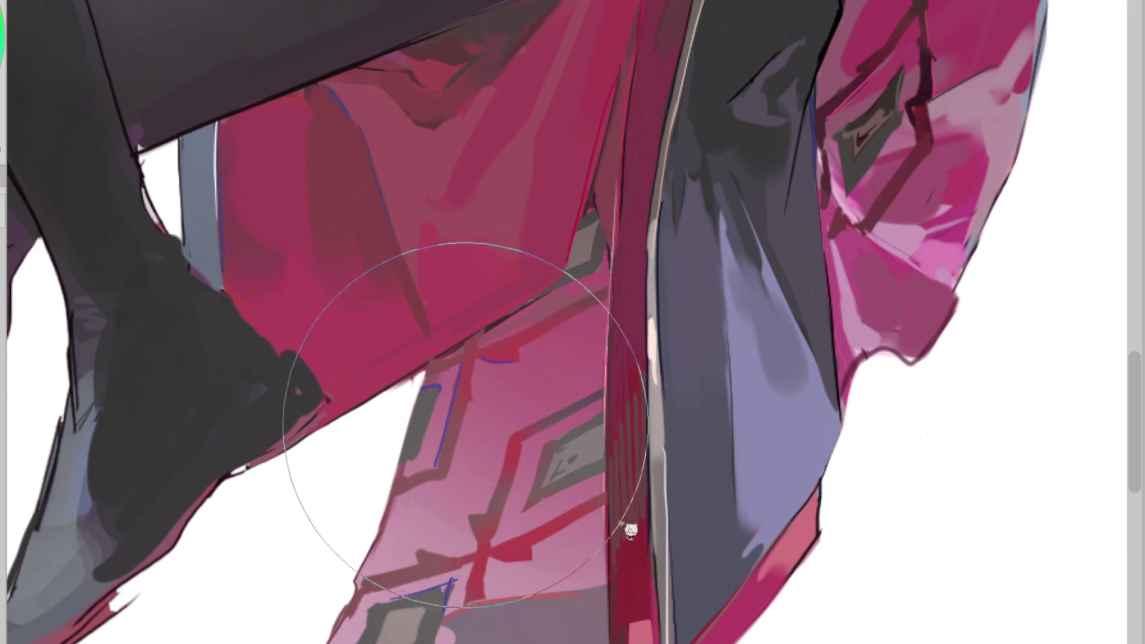
{"action": "left_click", "coordinate": [587, 453]}
{"action": "left_click", "coordinate": [584, 241], "text": "shift"}
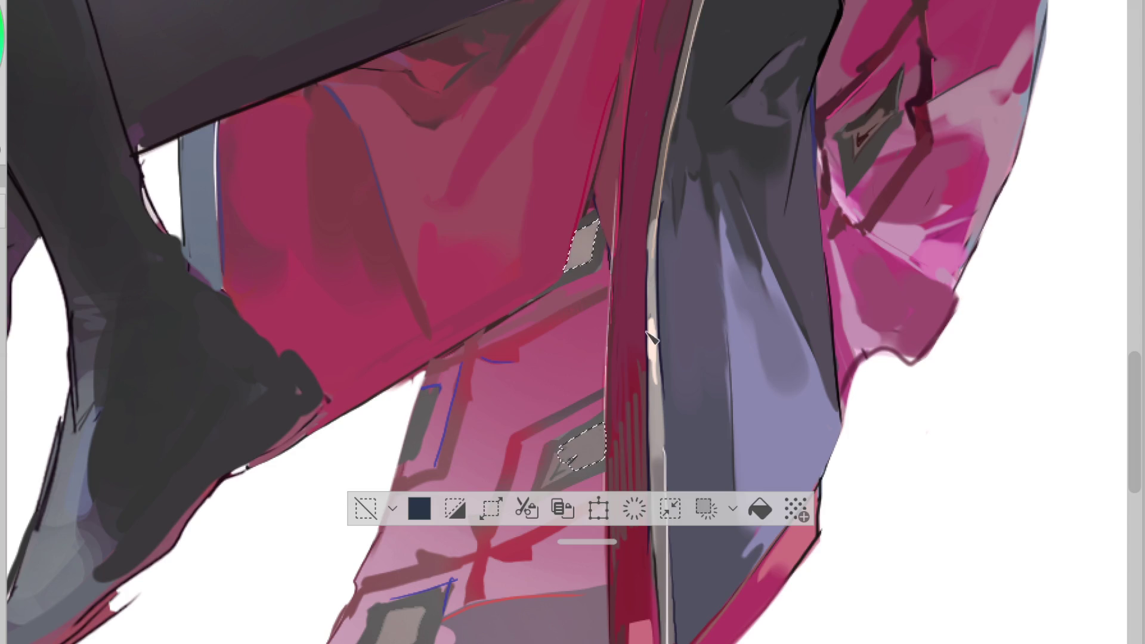
{"action": "left_click_drag", "start_coordinate": [599, 438], "coordinate": [569, 456]}
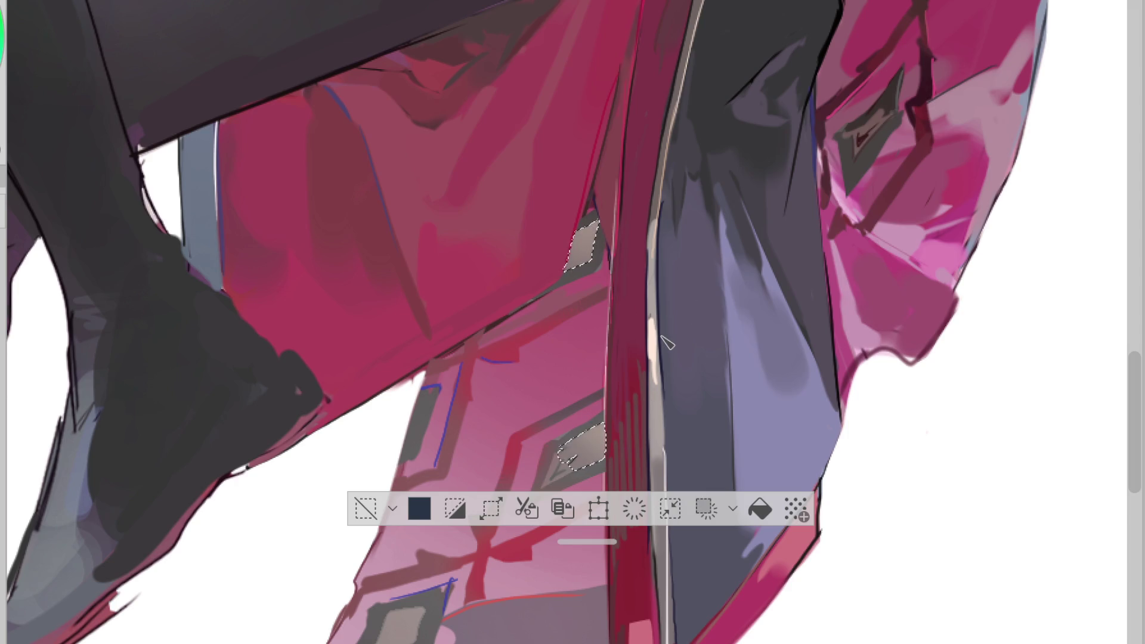
{"action": "key", "text": "ctrl+z"}
{"action": "key", "text": "ctrl+z"}
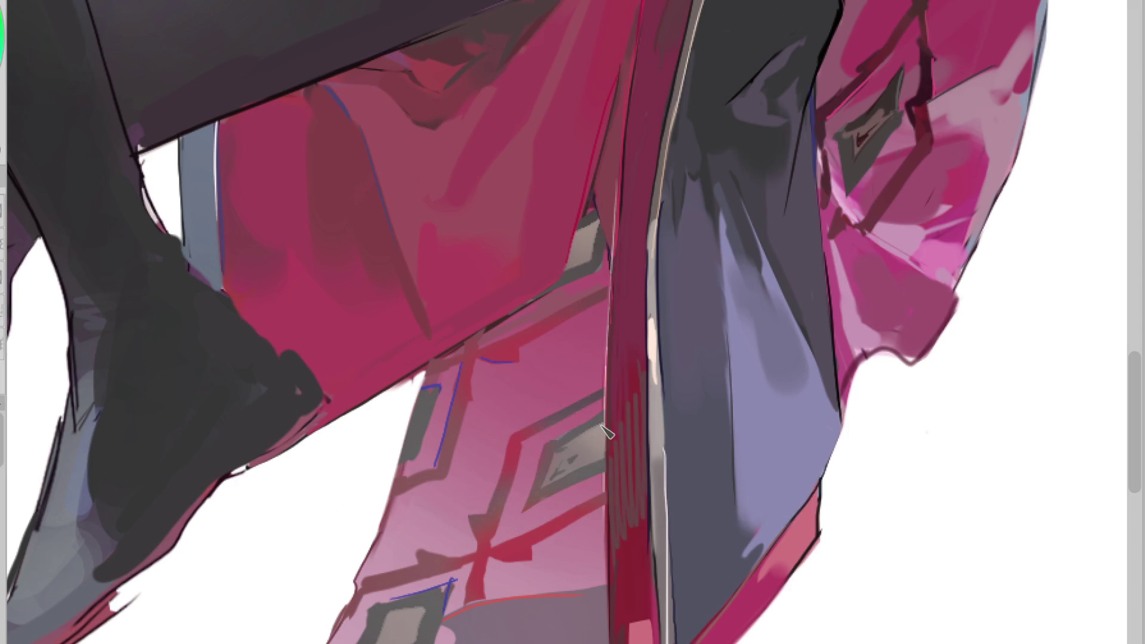
{"action": "left_click_drag", "start_coordinate": [599, 444], "coordinate": [569, 456]}
{"action": "left_click_drag", "start_coordinate": [418, 391], "coordinate": [406, 471]}
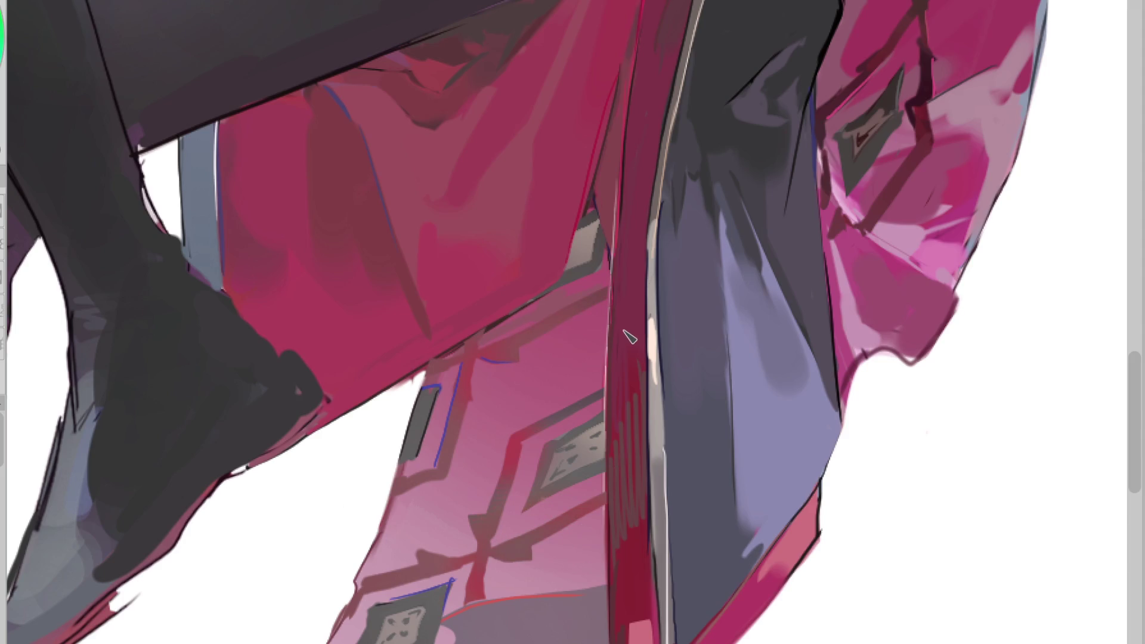
Brush dotted stitch-like texture along the lower cross bands and the upper diagonal band
{"action": "left_click_drag", "start_coordinate": [479, 564], "coordinate": [477, 594]}
{"action": "left_click_drag", "start_coordinate": [599, 498], "coordinate": [465, 560]}
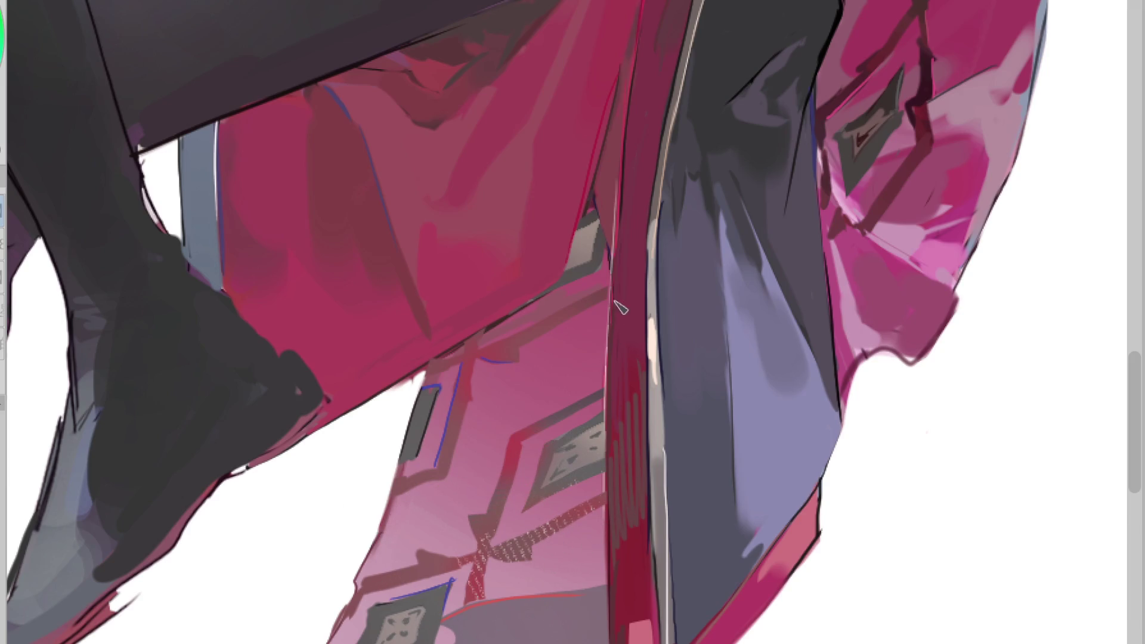
{"action": "mouse_move", "coordinate": [602, 290]}
{"action": "left_mouse_down"}
{"action": "mouse_move", "coordinate": [471, 352]}
{"action": "mouse_move", "coordinate": [477, 411]}
{"action": "left_mouse_up"}
{"action": "scroll", "coordinate": [534, 446], "scroll_direction": "down", "scroll_amount": 3}
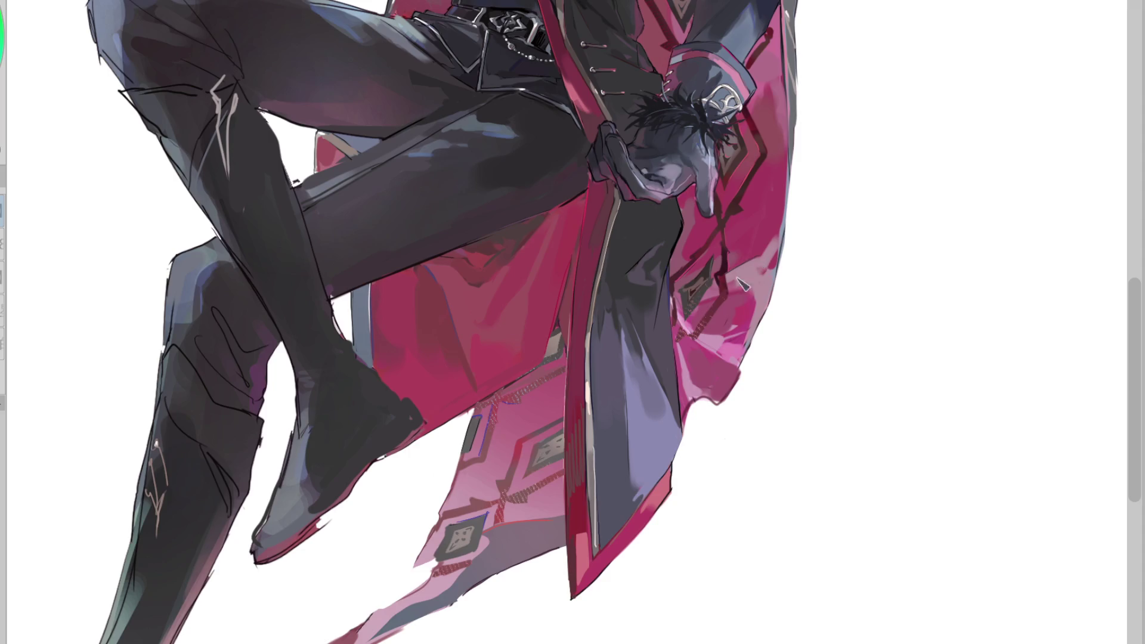
Stroke dark red dotted chains down the right pattern edge and upper diamond's left edge, then zoom out
{"action": "scroll", "coordinate": [956, 265], "scroll_direction": "up", "scroll_amount": 3}
{"action": "left_click_drag", "start_coordinate": [774, 263], "coordinate": [718, 381]}
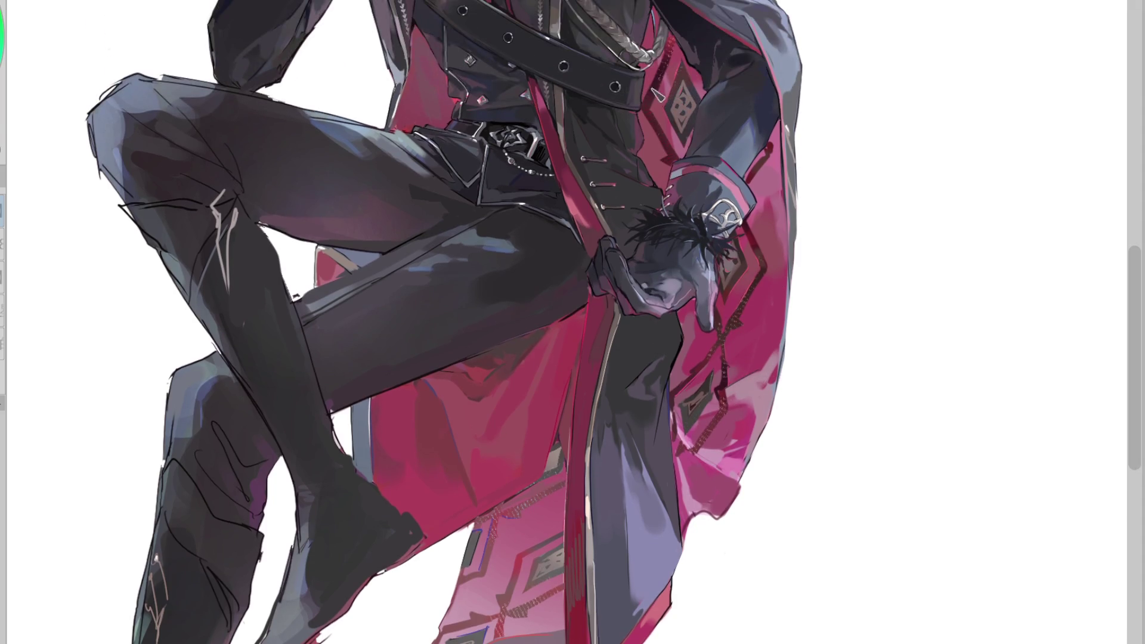
{"action": "left_click_drag", "start_coordinate": [680, 33], "coordinate": [651, 149]}
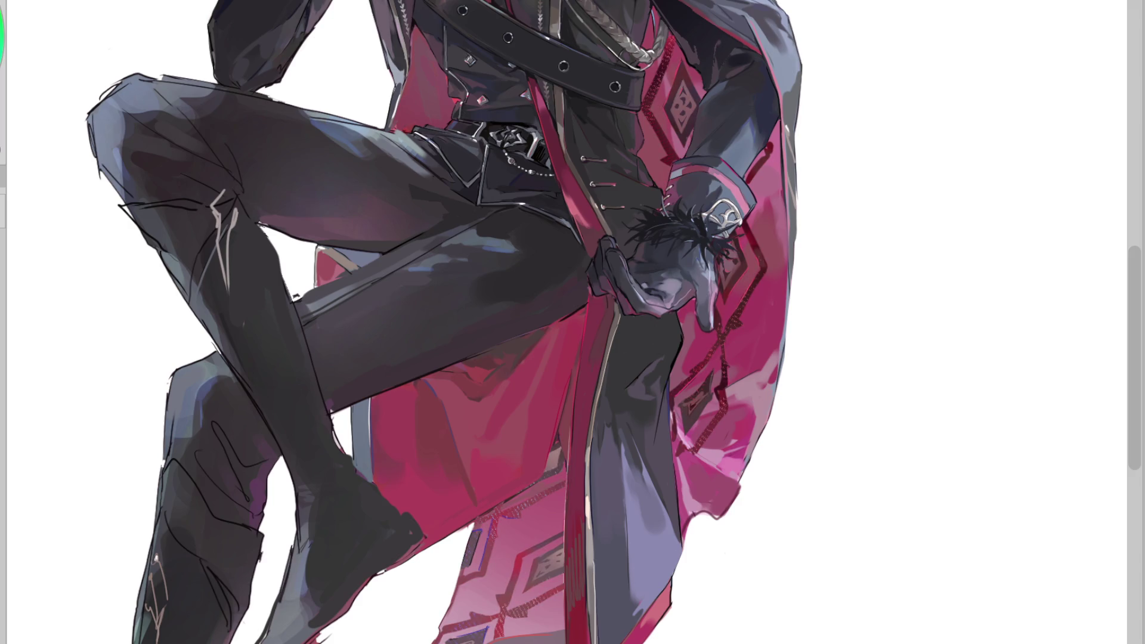
{"action": "key", "text": "ctrl+minus"}
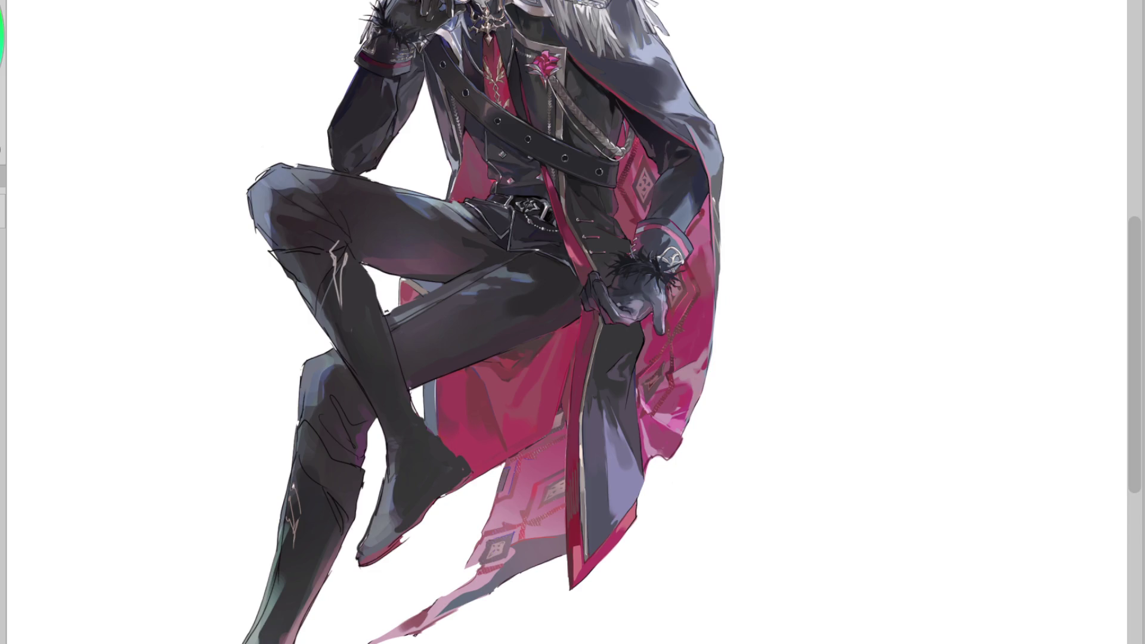
{"action": "mouse_move", "coordinate": [566, 537]}
{"action": "left_mouse_down"}
{"action": "mouse_move", "coordinate": [525, 573]}
{"action": "mouse_move", "coordinate": [513, 536]}
{"action": "left_mouse_up"}
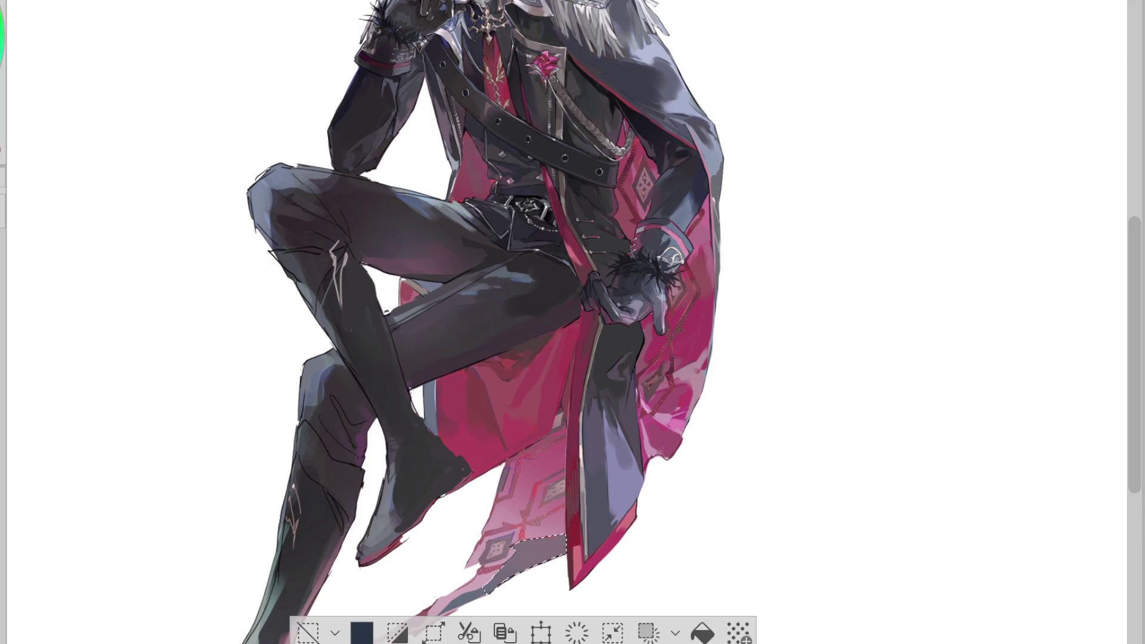
{"action": "left_click", "coordinate": [556, 521], "text": "alt"}
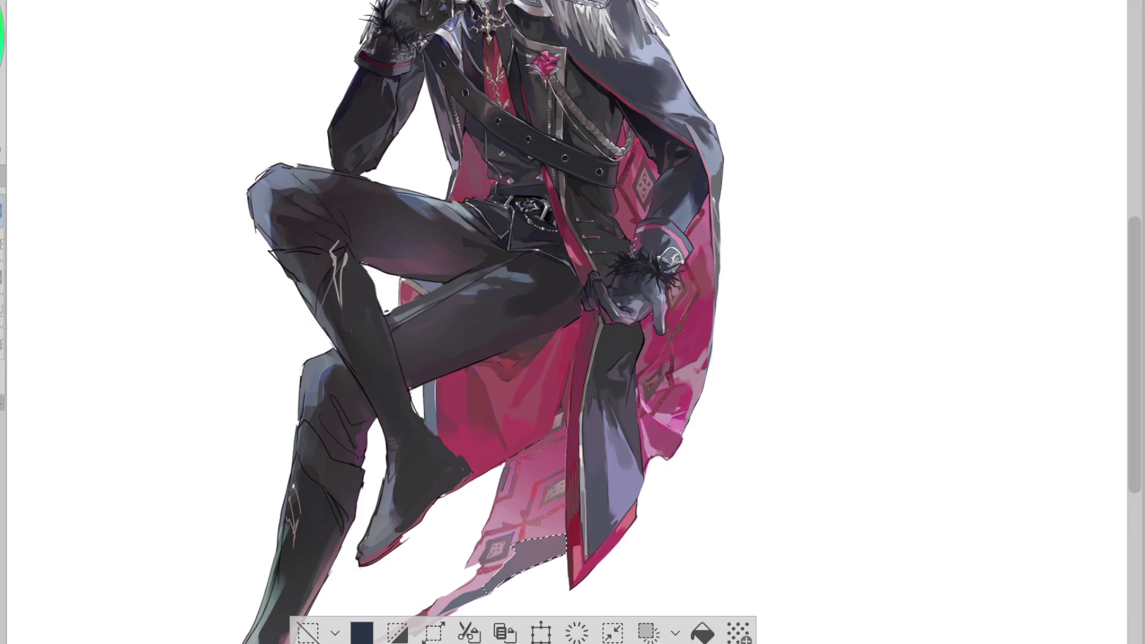
{"action": "left_click_drag", "start_coordinate": [498, 417], "coordinate": [535, 501]}
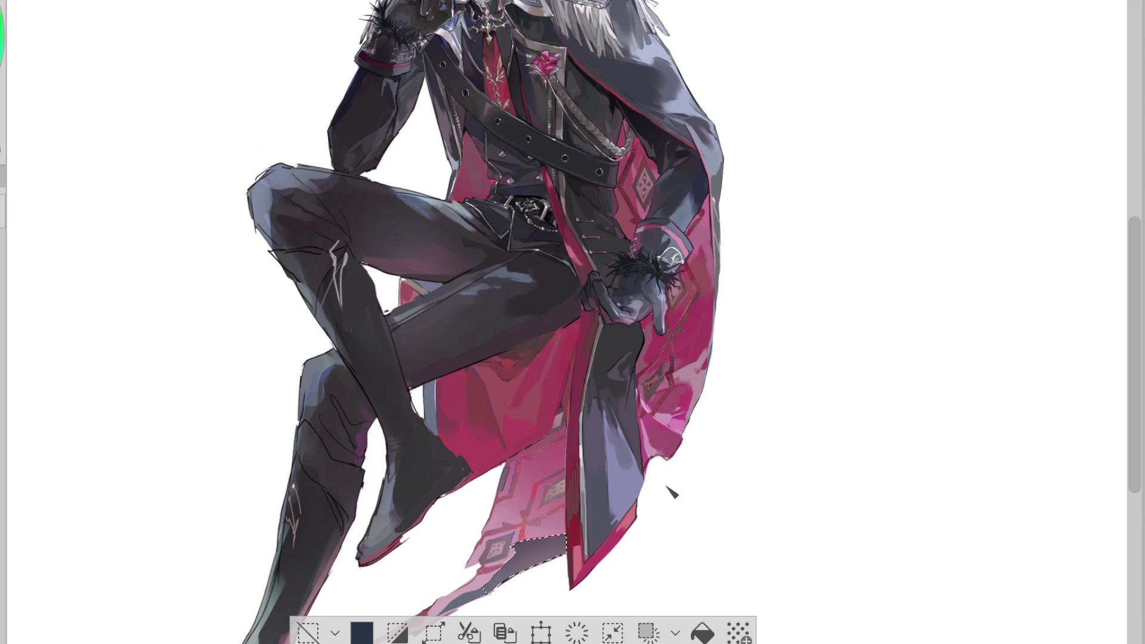
{"action": "left_click", "coordinate": [319, 629]}
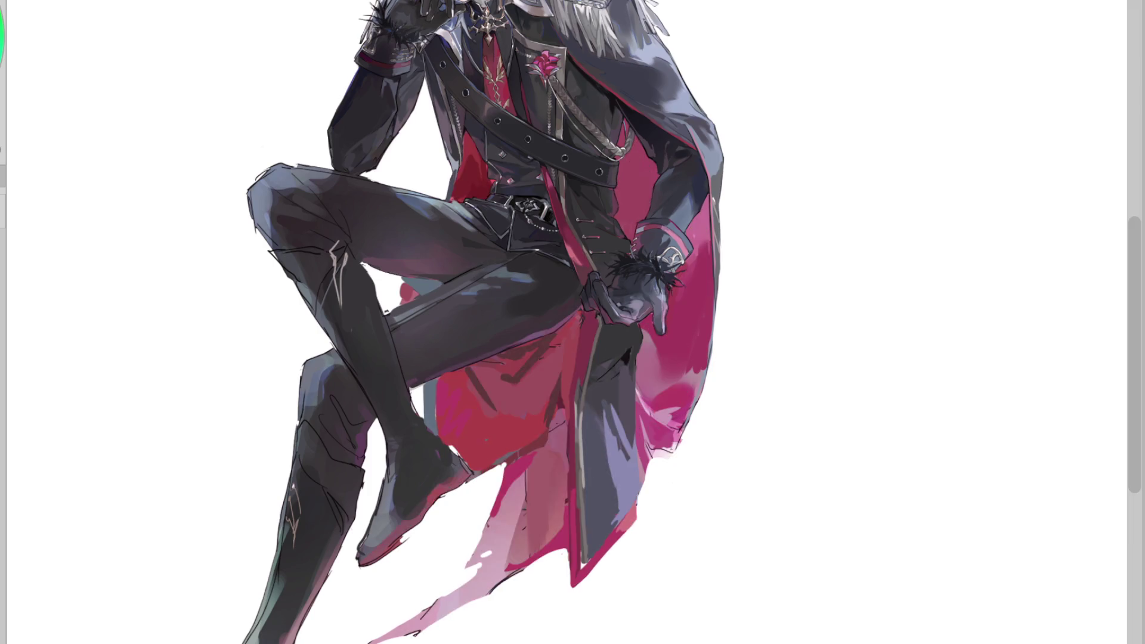
{"action": "scroll", "coordinate": [528, 115], "scroll_direction": "up", "scroll_amount": 5}
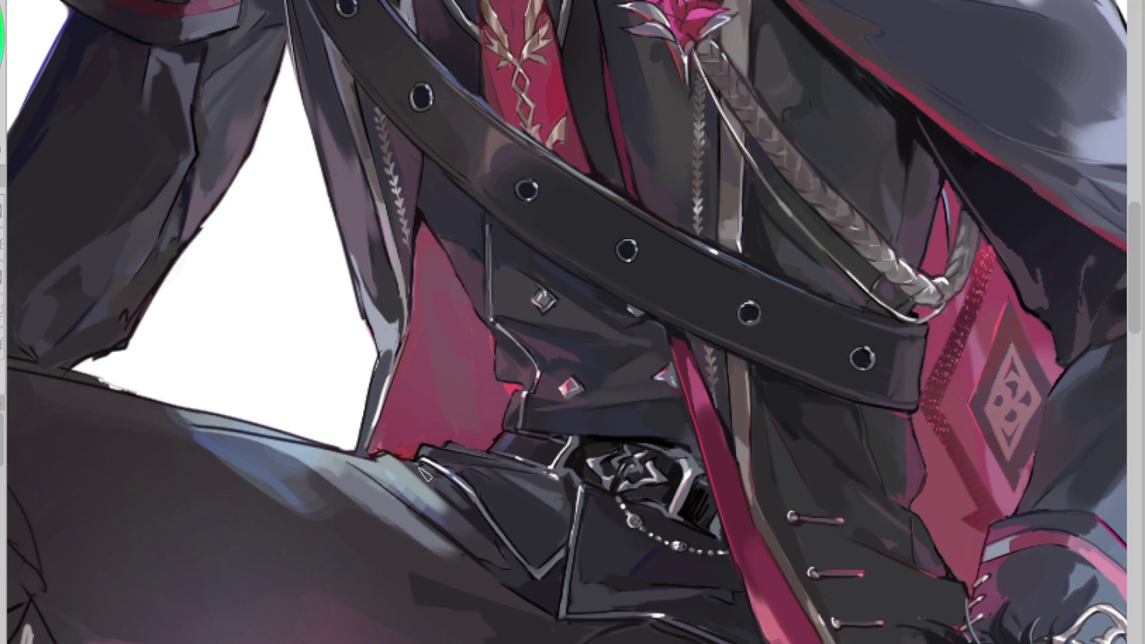
{"action": "scroll", "coordinate": [661, 212], "scroll_direction": "down", "scroll_amount": 2}
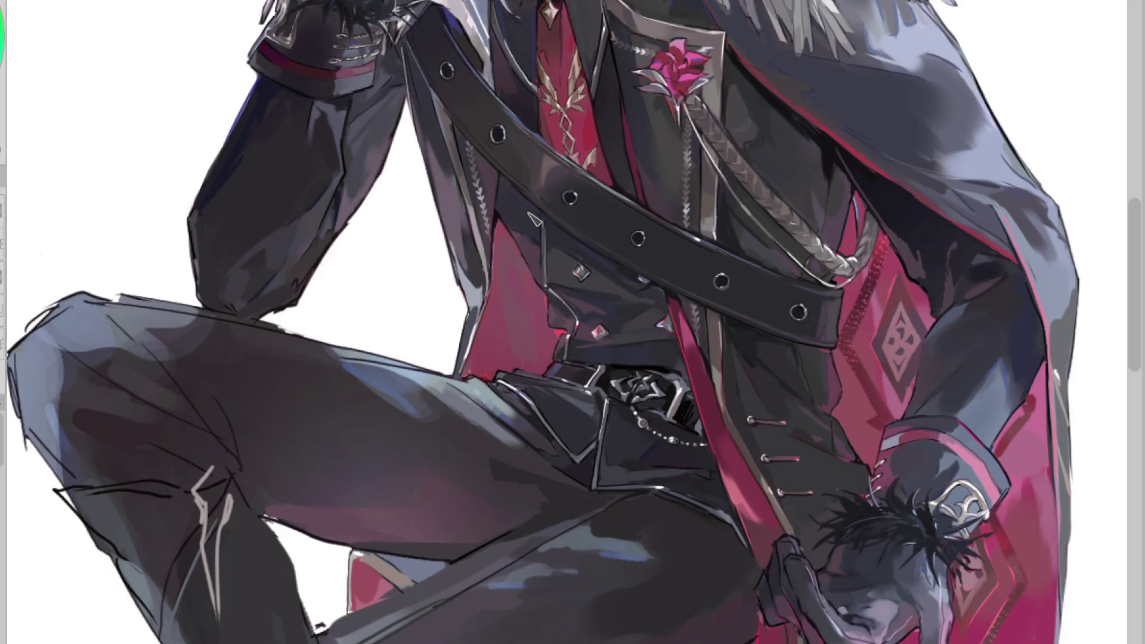
{"action": "scroll", "coordinate": [564, 339], "scroll_direction": "down", "scroll_amount": 4}
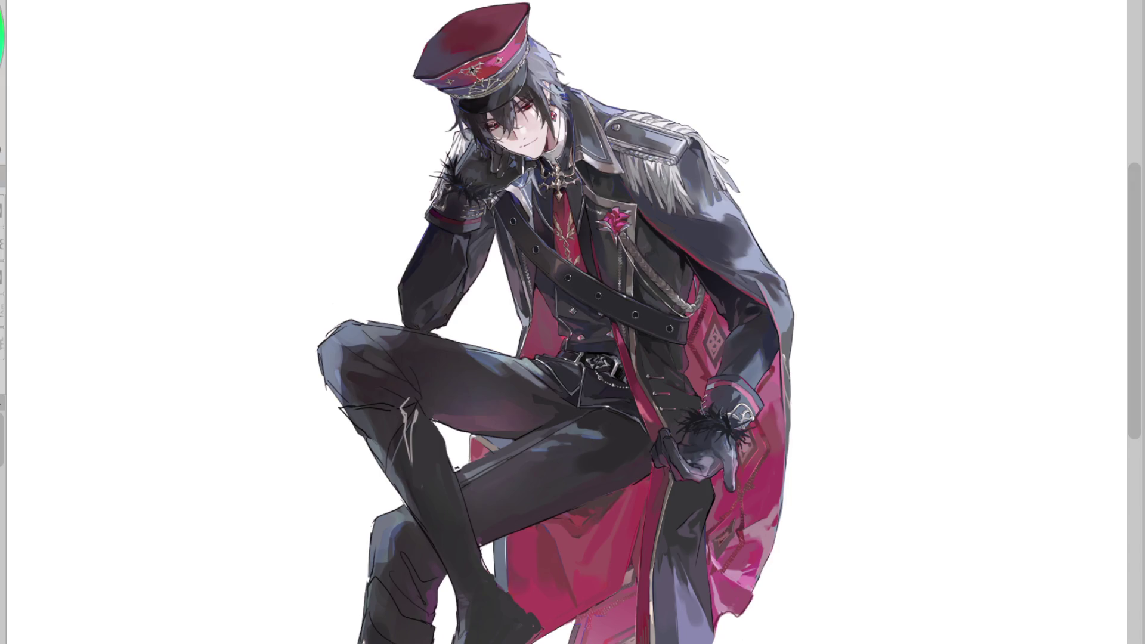
{"action": "scroll", "coordinate": [555, 322], "scroll_direction": "down", "scroll_amount": 4}
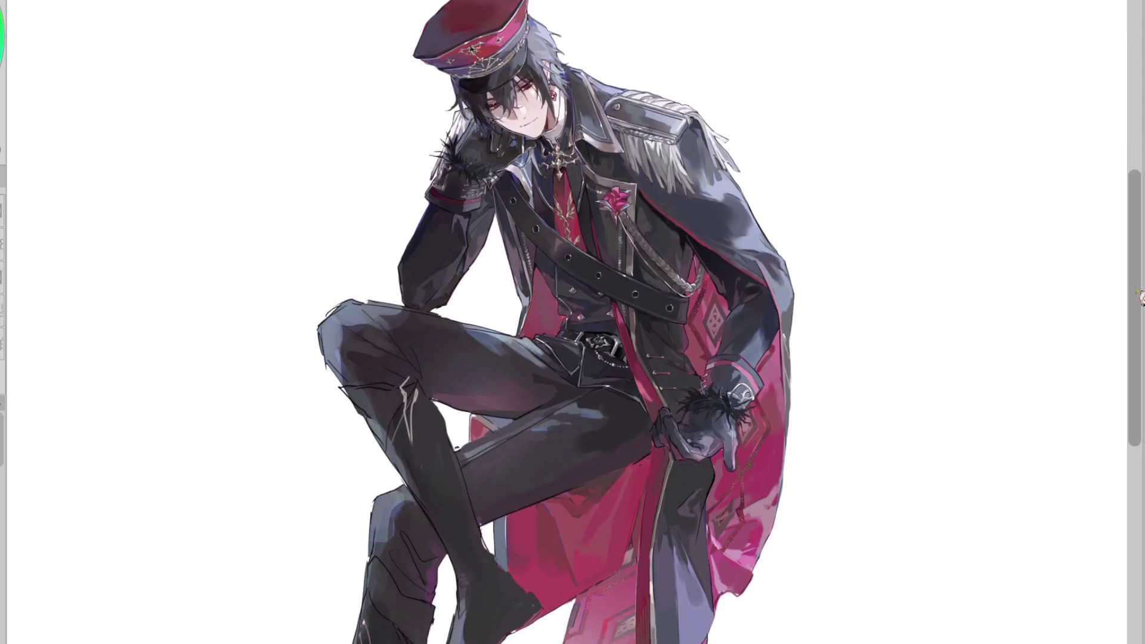
{"action": "scroll", "coordinate": [555, 322], "scroll_direction": "down", "scroll_amount": 2}
{"action": "scroll", "coordinate": [555, 322], "scroll_direction": "up", "scroll_amount": 2}
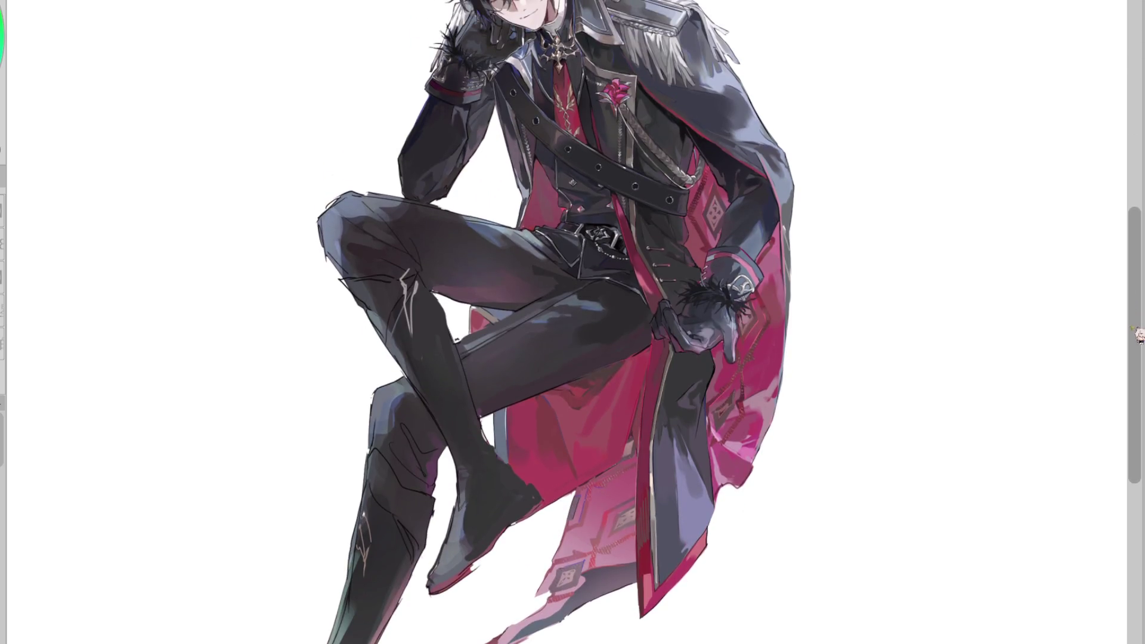
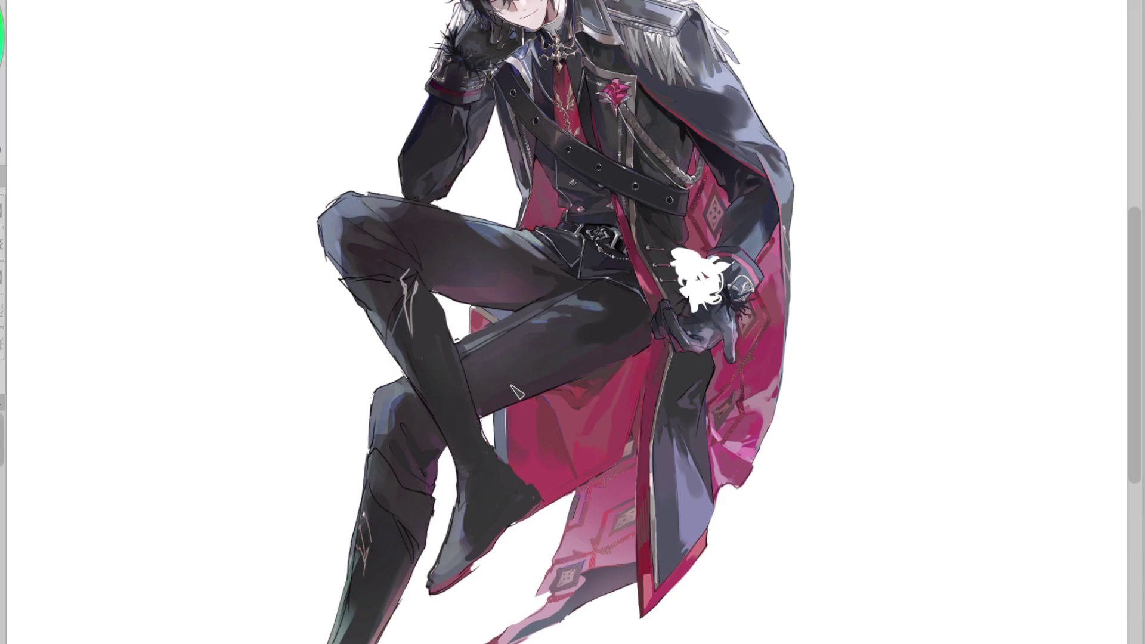
Scroll down to the black trousers and tall boots, then mirror the canvas horizontally
{"action": "scroll", "coordinate": [1136, 307], "scroll_direction": "down", "scroll_amount": 3}
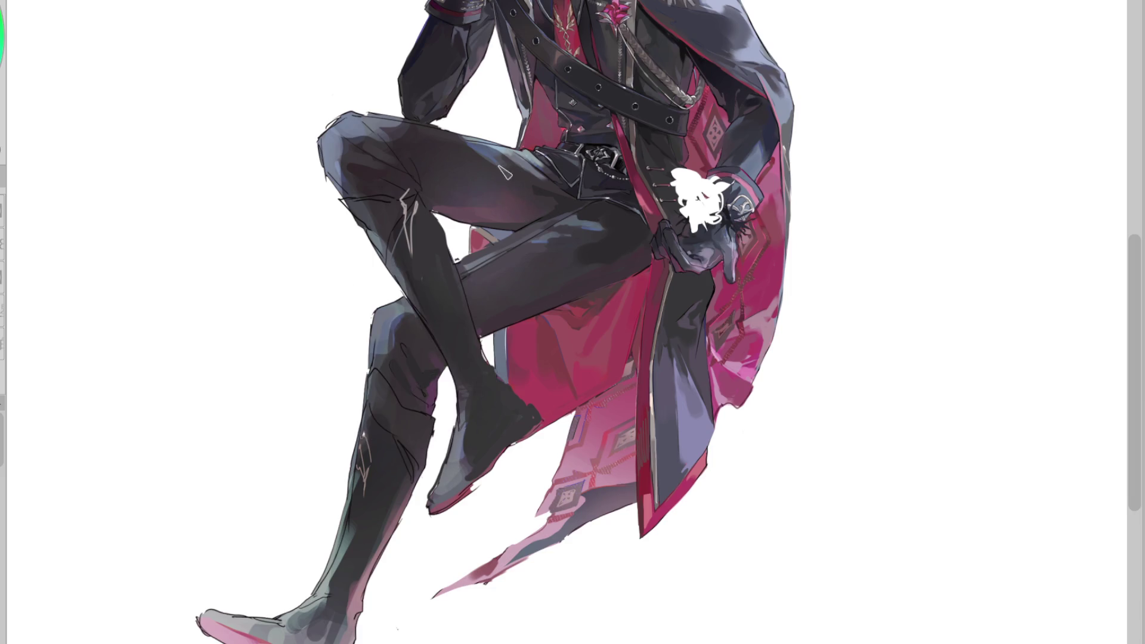
{"action": "key", "text": "h"}
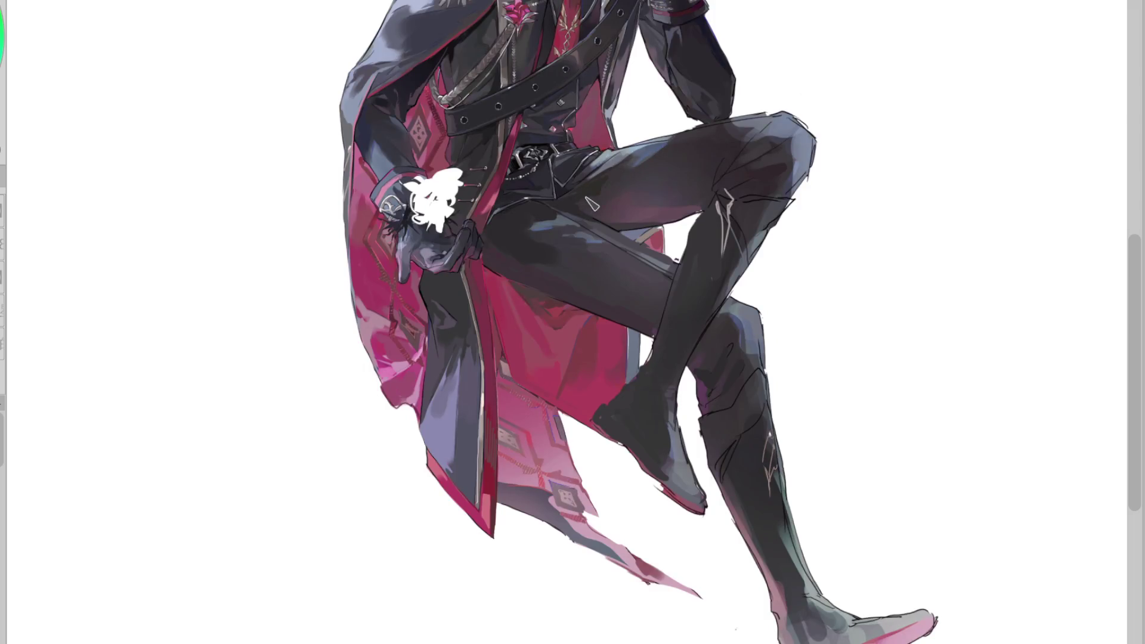
Sample dark thigh tones and deepen the shading on the raised thigh
{"action": "left_click", "coordinate": [718, 156], "text": "alt"}
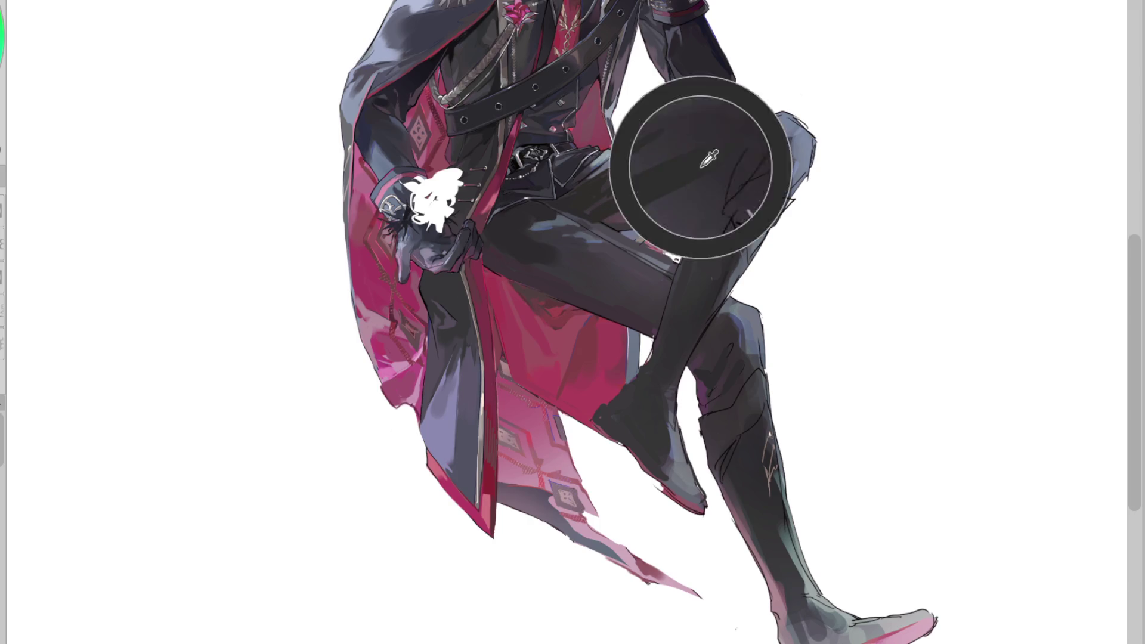
{"action": "left_click", "coordinate": [616, 195], "text": "alt"}
{"action": "left_click", "coordinate": [672, 199], "text": "alt"}
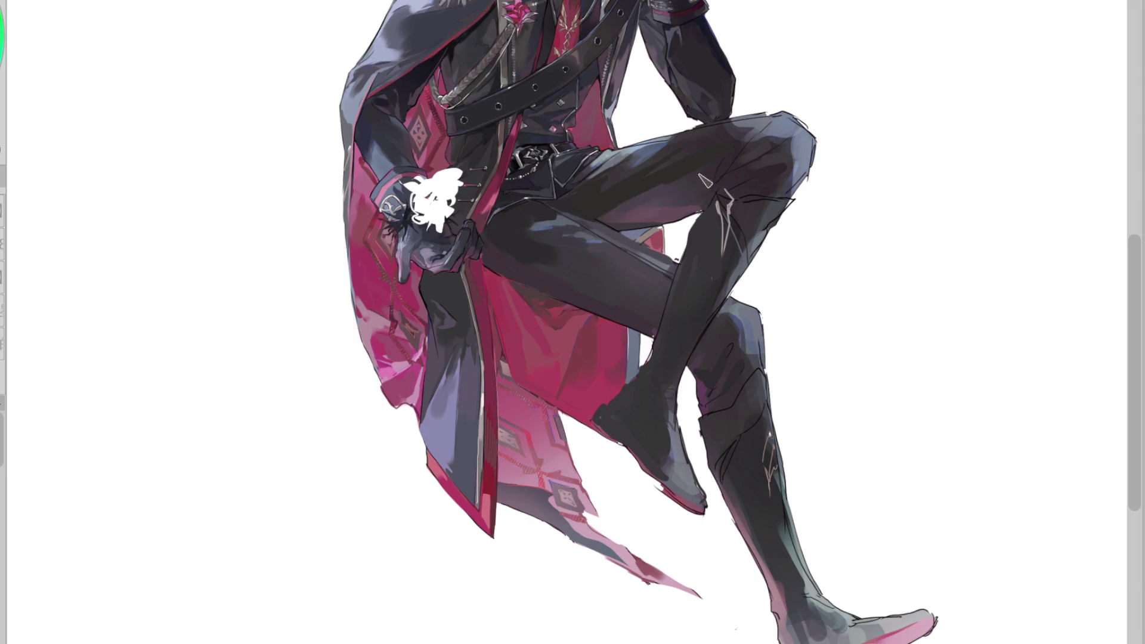
{"action": "left_click_drag", "start_coordinate": [632, 227], "coordinate": [697, 197]}
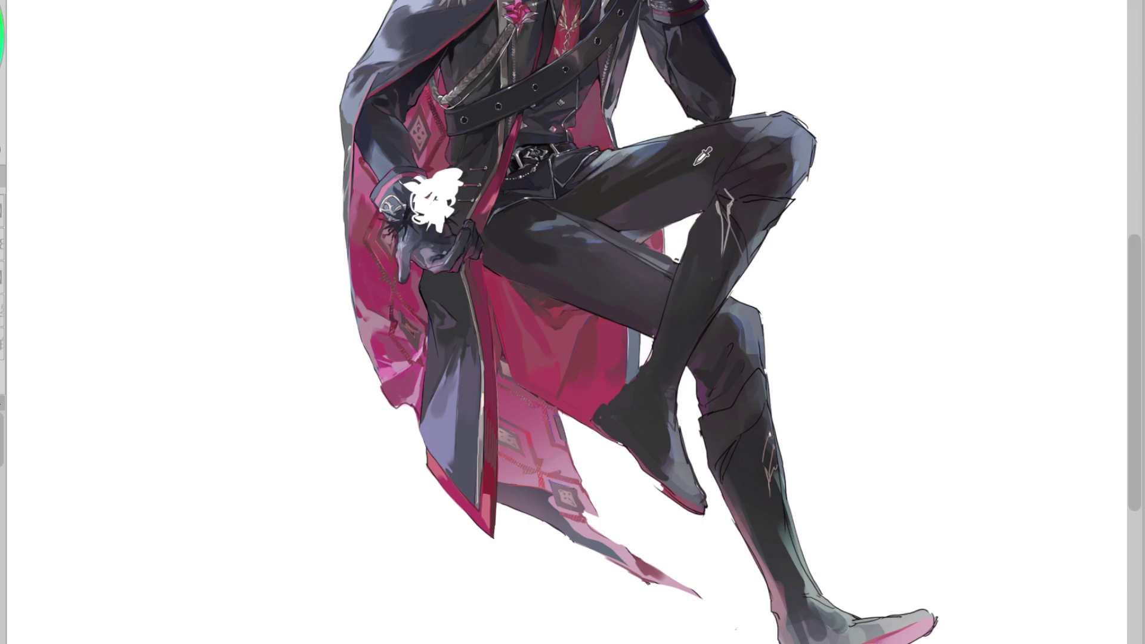
Add a pale bluish highlight stroke across the thigh and flip the canvas back
{"action": "left_click", "coordinate": [634, 207], "text": "alt"}
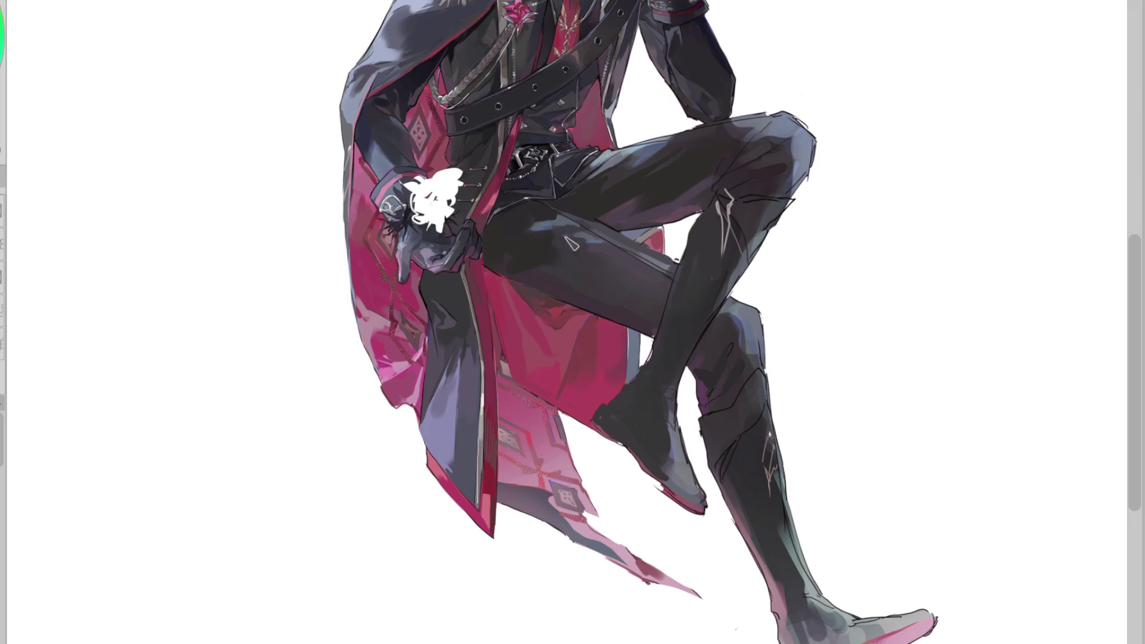
{"action": "left_click_drag", "start_coordinate": [533, 240], "coordinate": [575, 232]}
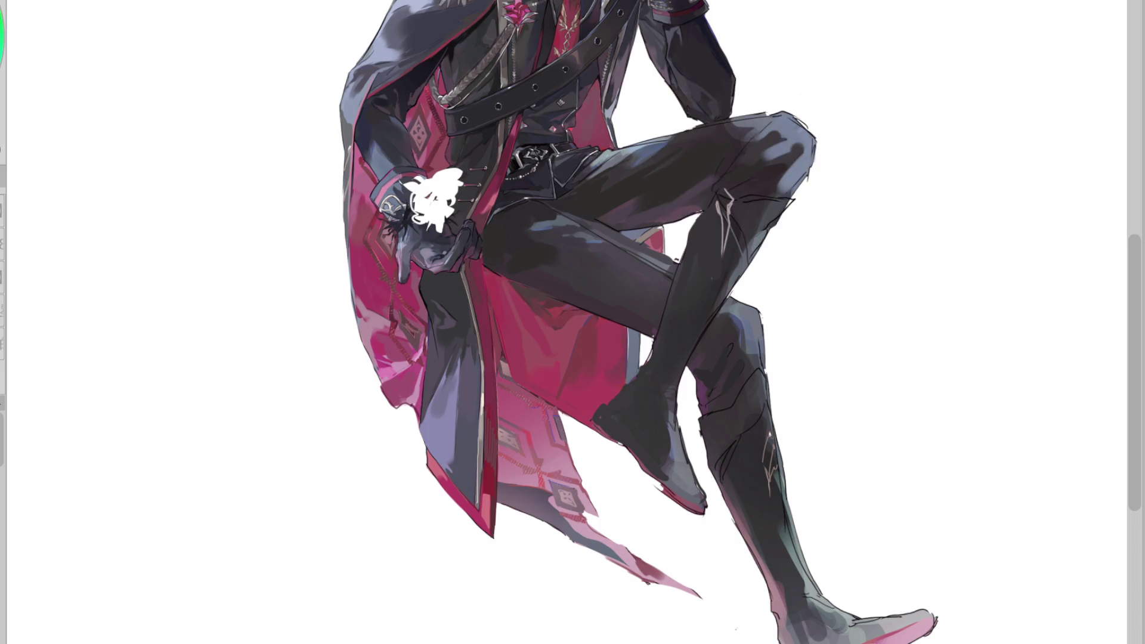
{"action": "key", "text": "h"}
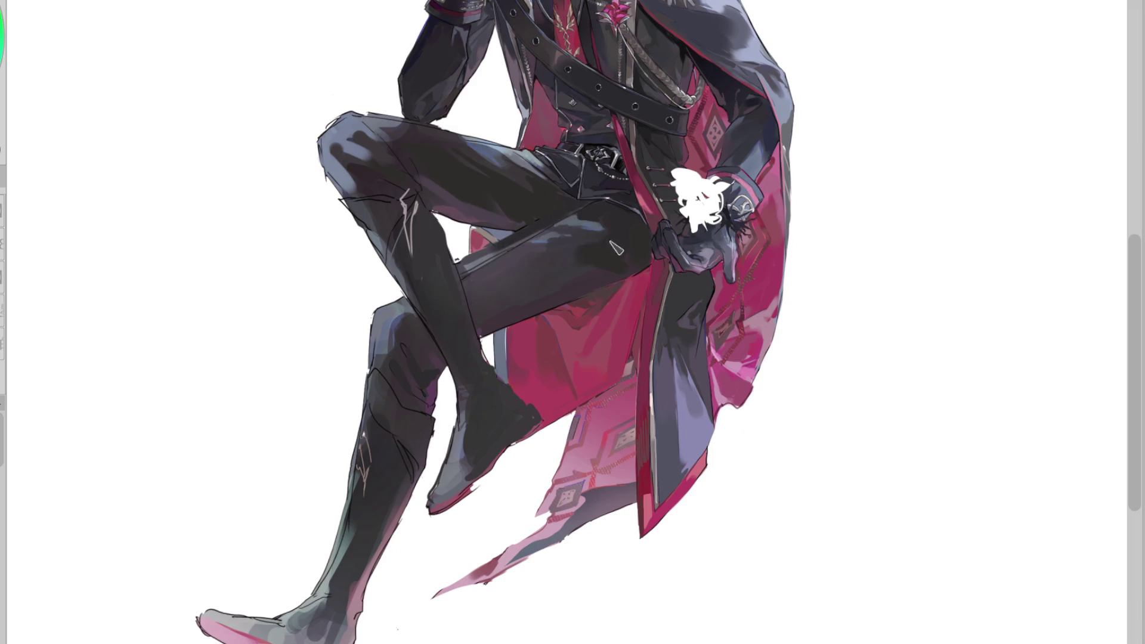
Paint dark strokes to rework and reshape the lower thigh shading
{"action": "left_click_drag", "start_coordinate": [605, 279], "coordinate": [495, 305]}
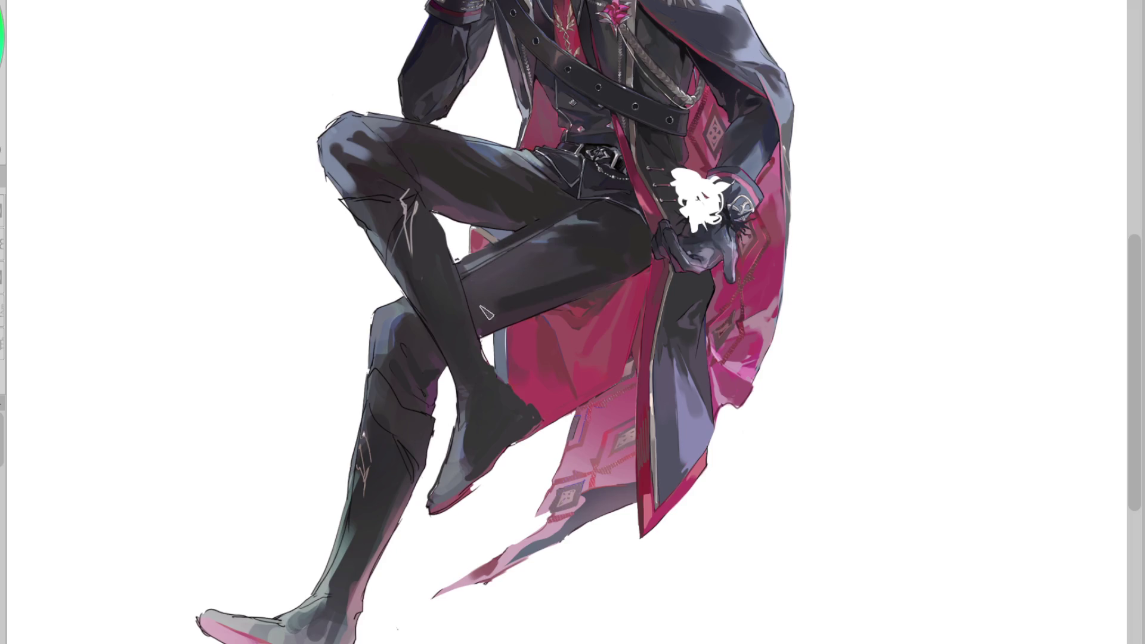
{"action": "left_click_drag", "start_coordinate": [573, 271], "coordinate": [474, 328]}
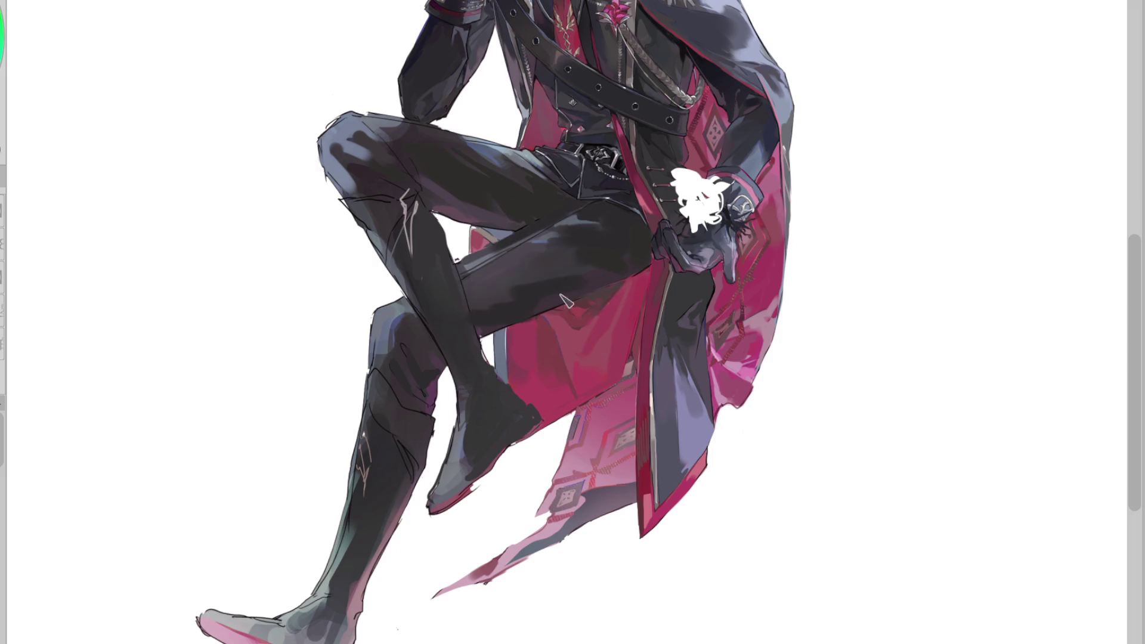
{"action": "mouse_move", "coordinate": [551, 301]}
{"action": "left_mouse_down"}
{"action": "mouse_move", "coordinate": [477, 313]}
{"action": "mouse_move", "coordinate": [569, 284]}
{"action": "mouse_move", "coordinate": [465, 280]}
{"action": "mouse_move", "coordinate": [591, 279]}
{"action": "left_mouse_up"}
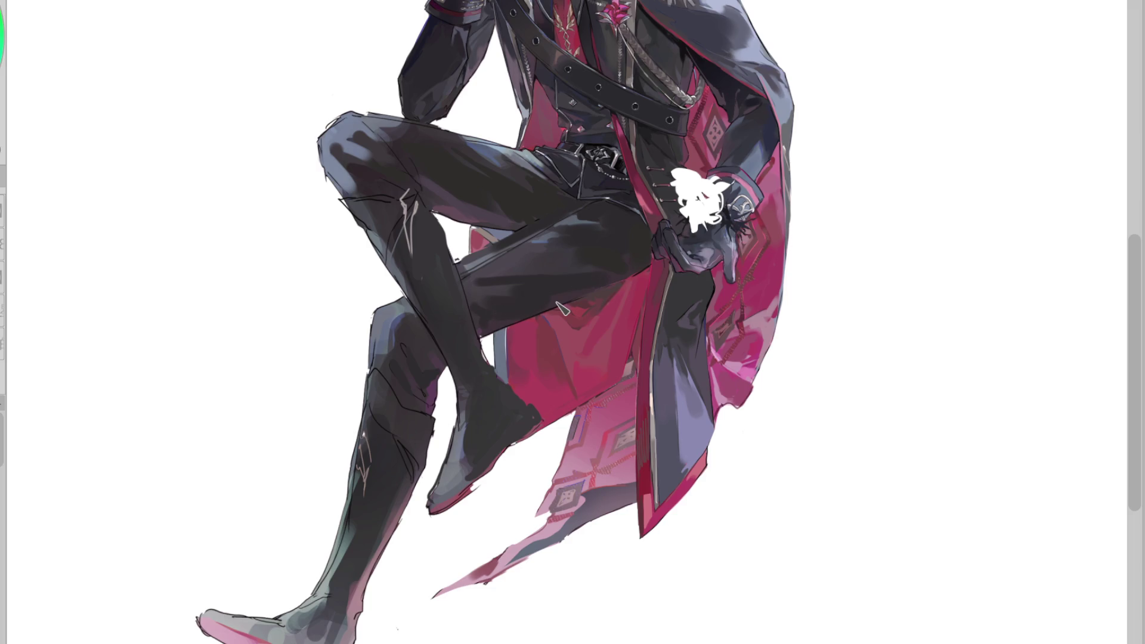
{"action": "mouse_move", "coordinate": [480, 286]}
{"action": "left_mouse_down"}
{"action": "mouse_move", "coordinate": [596, 265]}
{"action": "mouse_move", "coordinate": [477, 274]}
{"action": "mouse_move", "coordinate": [525, 292]}
{"action": "mouse_move", "coordinate": [471, 281]}
{"action": "mouse_move", "coordinate": [513, 289]}
{"action": "mouse_move", "coordinate": [495, 298]}
{"action": "left_mouse_up"}
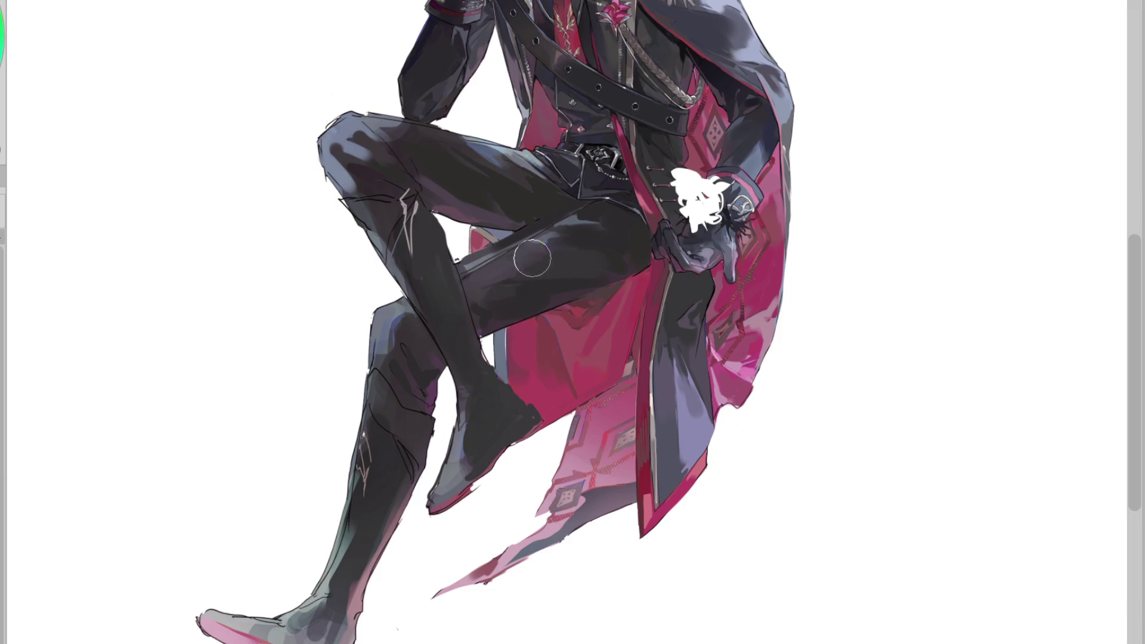
Add blue-grey highlights near the knee, darken the shoe tip, and mirror the canvas
{"action": "left_click", "coordinate": [529, 281], "text": "alt"}
{"action": "left_click", "coordinate": [500, 280], "text": "alt"}
{"action": "left_click", "coordinate": [528, 300], "text": "alt"}
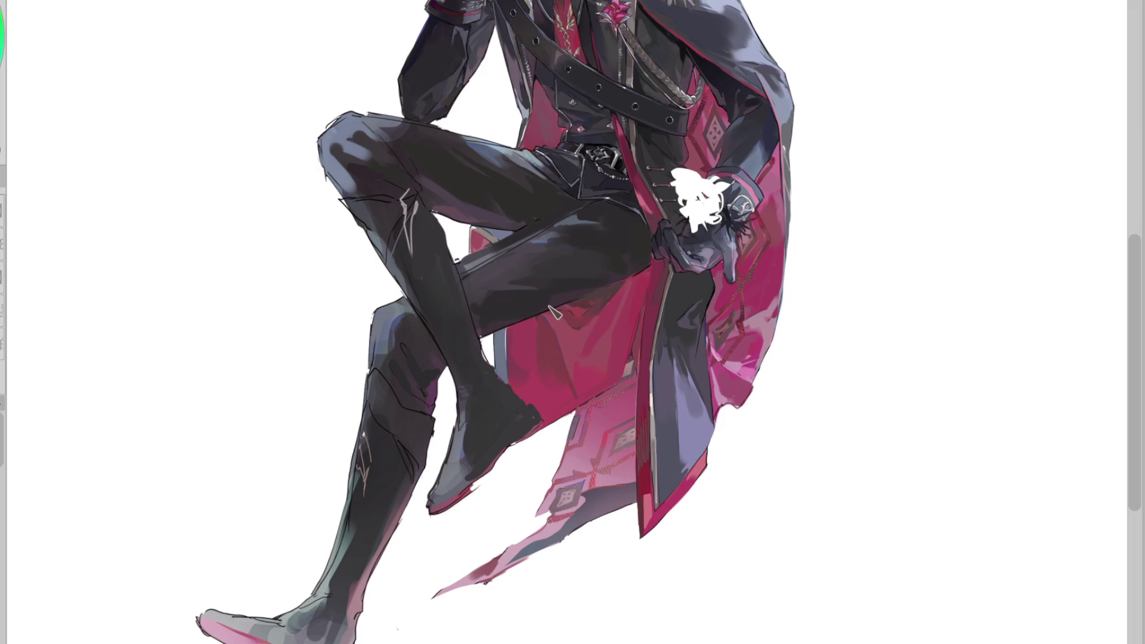
{"action": "left_click", "coordinate": [524, 279], "text": "alt"}
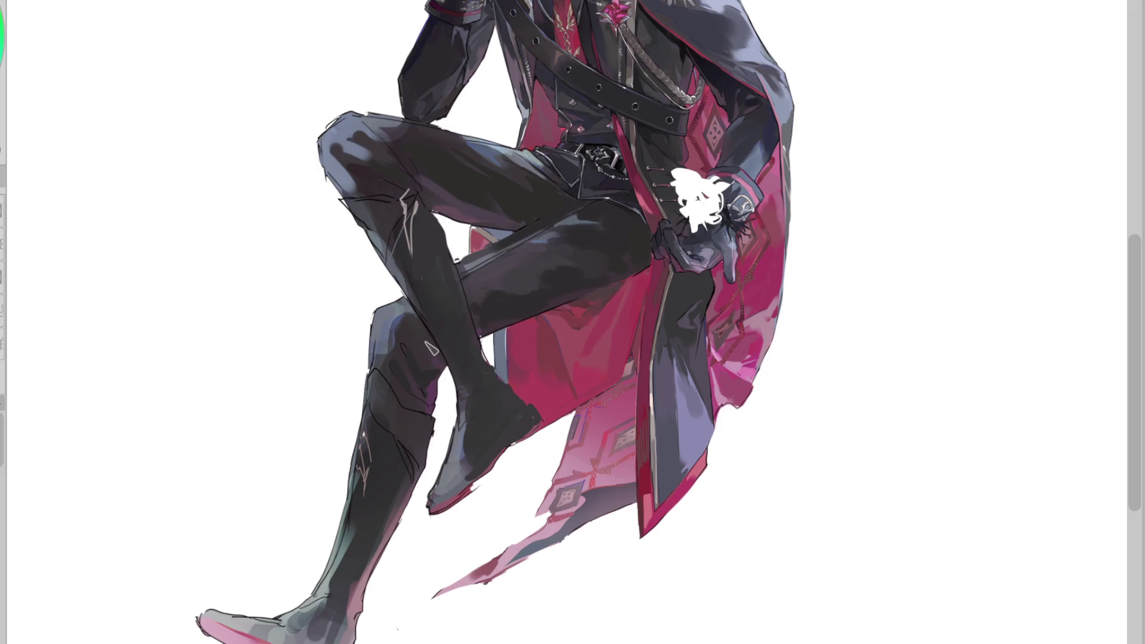
{"action": "left_click", "coordinate": [394, 329], "text": "alt"}
{"action": "mouse_move", "coordinate": [399, 340]}
{"action": "left_mouse_down"}
{"action": "mouse_move", "coordinate": [412, 376]}
{"action": "mouse_move", "coordinate": [398, 317]}
{"action": "mouse_move", "coordinate": [409, 314]}
{"action": "mouse_move", "coordinate": [387, 325]}
{"action": "mouse_move", "coordinate": [441, 295]}
{"action": "mouse_move", "coordinate": [414, 335]}
{"action": "left_mouse_up"}
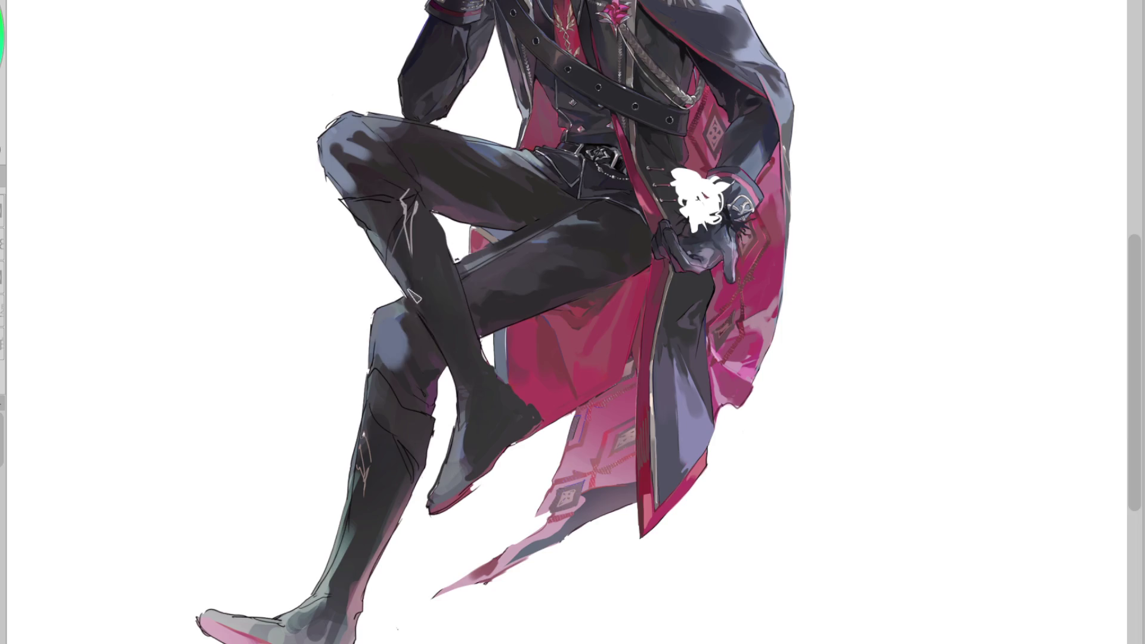
{"action": "mouse_move", "coordinate": [477, 420]}
{"action": "left_mouse_down"}
{"action": "mouse_move", "coordinate": [457, 472]}
{"action": "mouse_move", "coordinate": [485, 449]}
{"action": "mouse_move", "coordinate": [445, 507]}
{"action": "mouse_move", "coordinate": [498, 473]}
{"action": "left_mouse_up"}
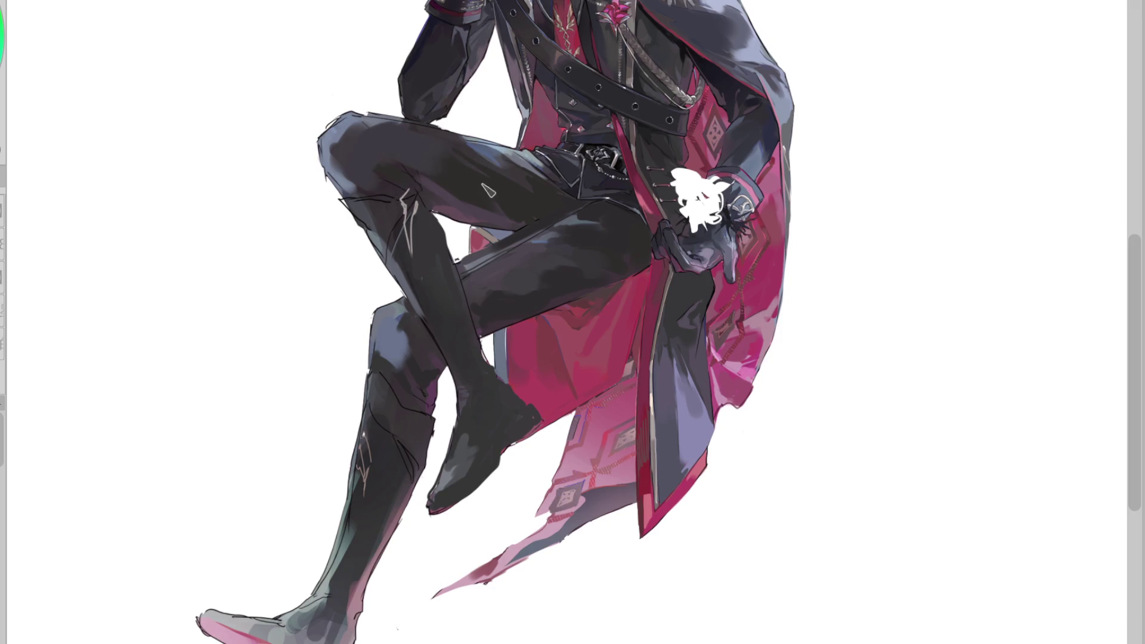
{"action": "key", "text": "h"}
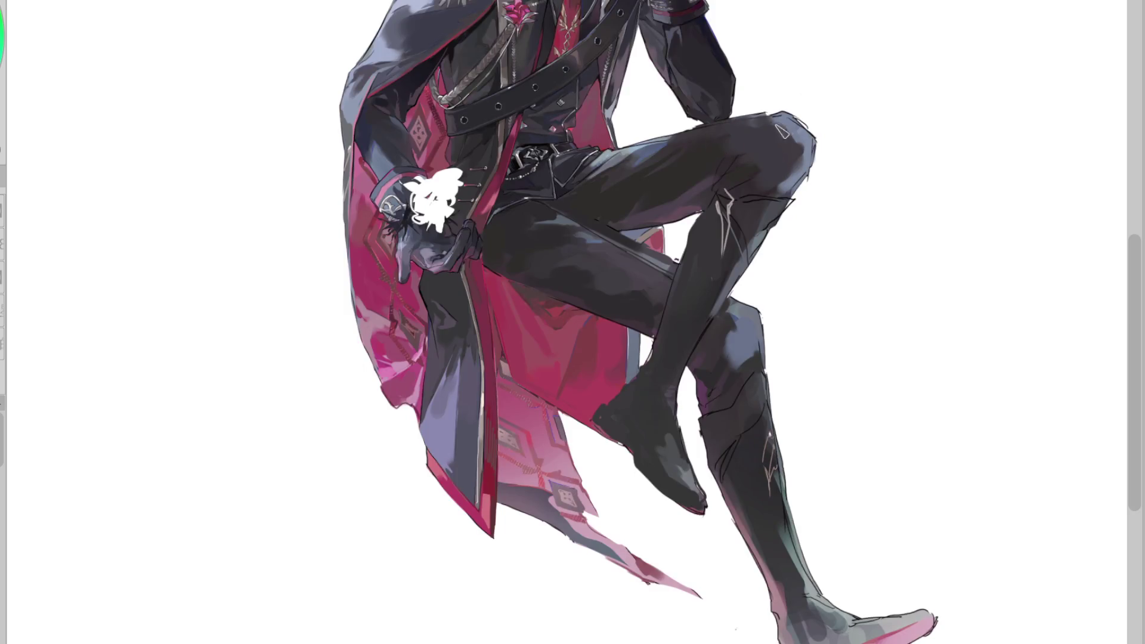
Eyedrop several dark trouser tones from the thigh on the mirrored canvas
{"action": "left_click", "coordinate": [746, 178], "text": "ctrl"}
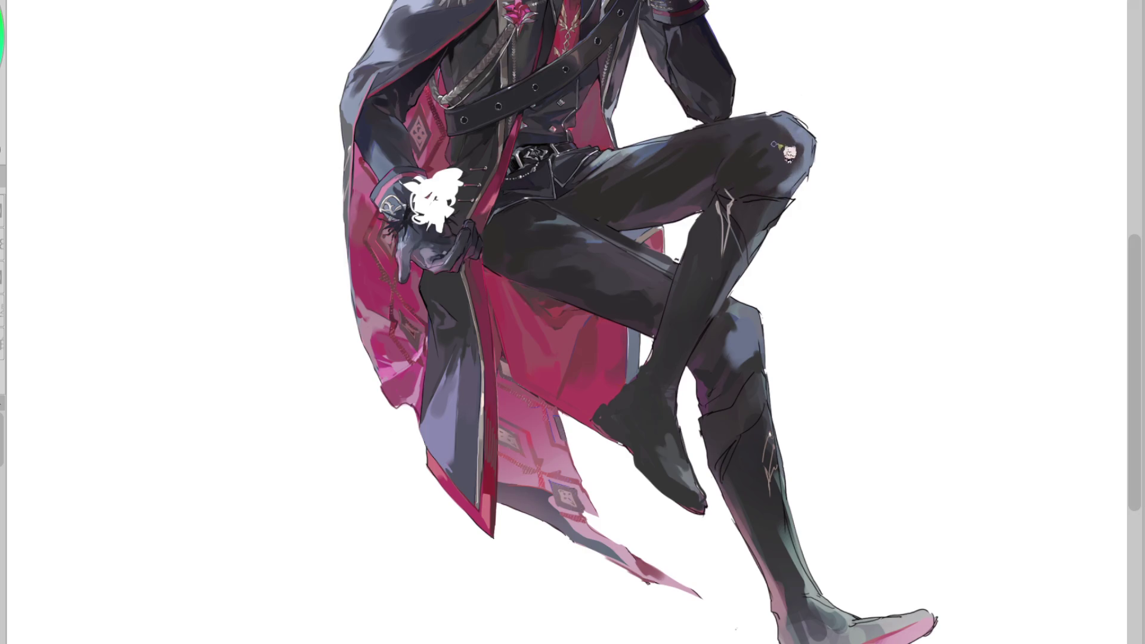
{"action": "left_click", "coordinate": [693, 191], "text": "ctrl"}
{"action": "left_click", "coordinate": [695, 187], "text": "ctrl"}
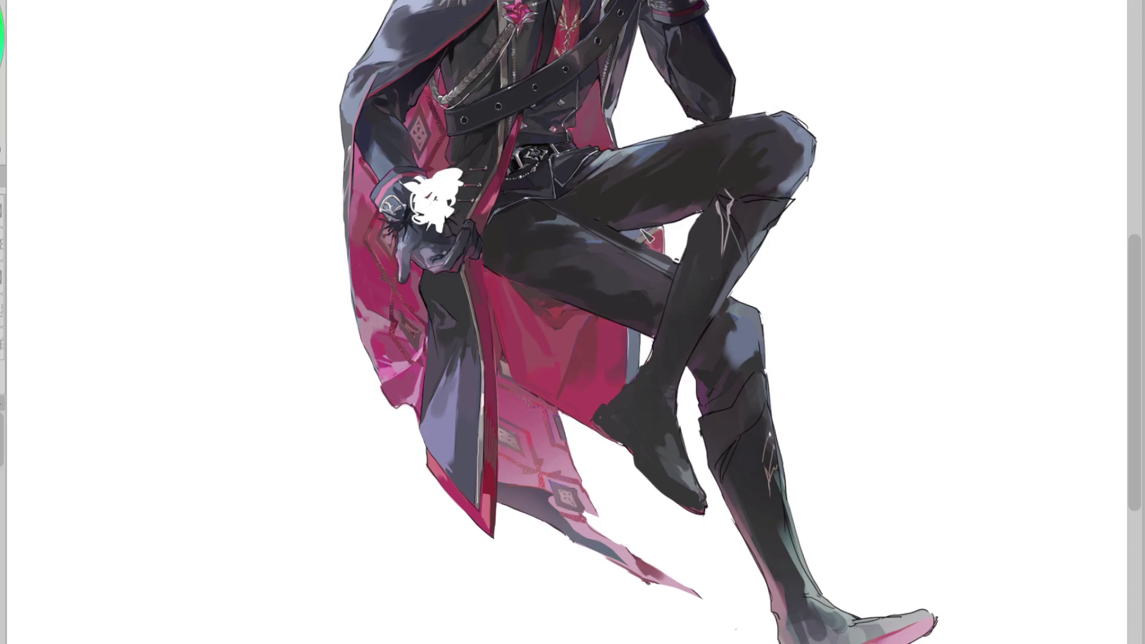
{"action": "left_click", "coordinate": [524, 256], "text": "ctrl"}
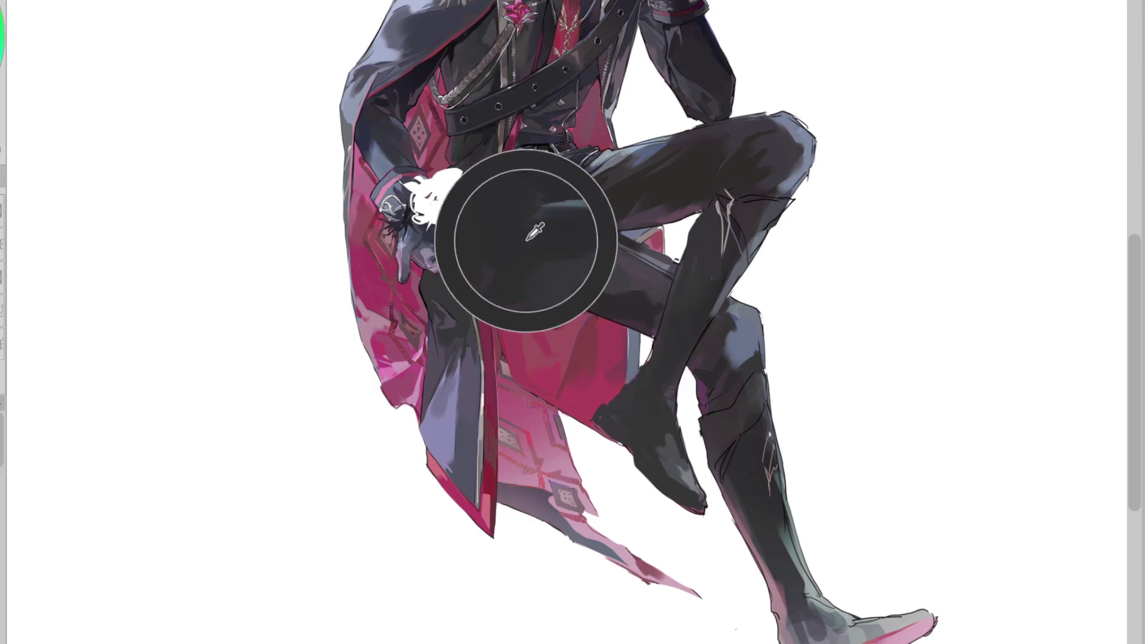
{"action": "left_click", "coordinate": [562, 282], "text": "ctrl"}
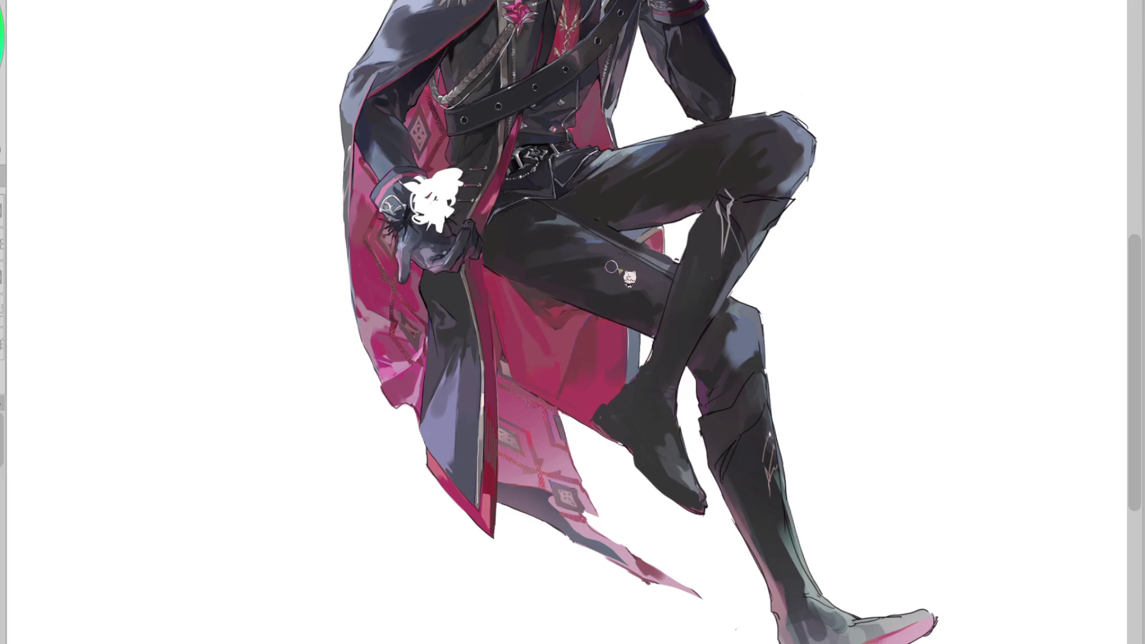
{"action": "left_click", "coordinate": [663, 278], "text": "ctrl"}
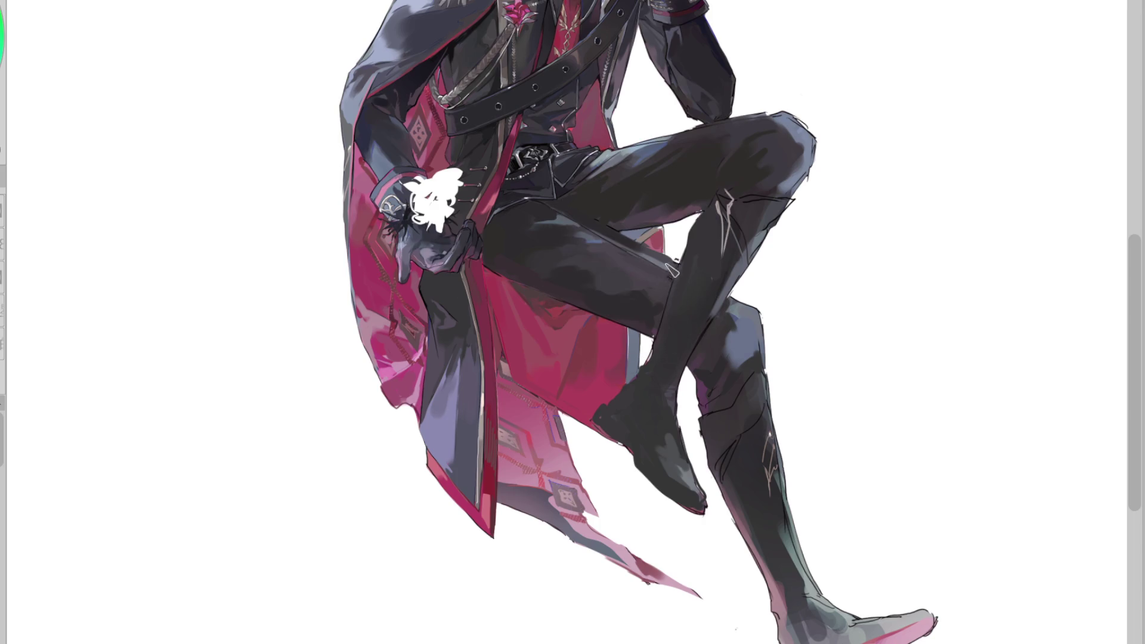
{"action": "left_click", "coordinate": [669, 260], "text": "ctrl"}
Flip the canvas back and brush darker strokes down the thigh and over the knee
{"action": "key", "text": "m"}
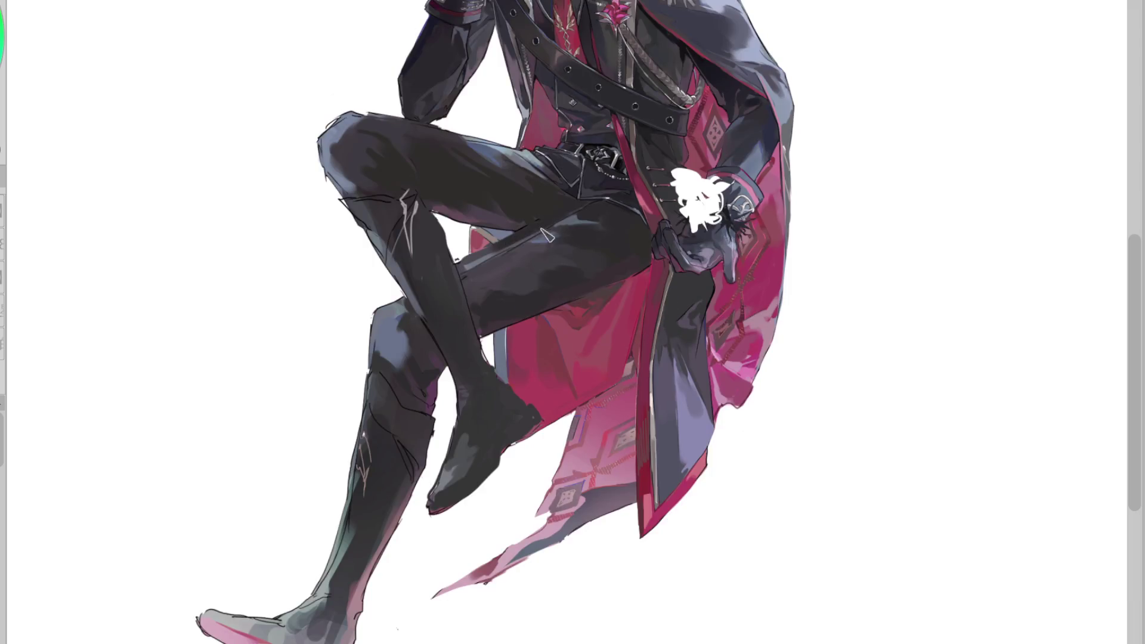
{"action": "left_click_drag", "start_coordinate": [525, 238], "coordinate": [462, 279]}
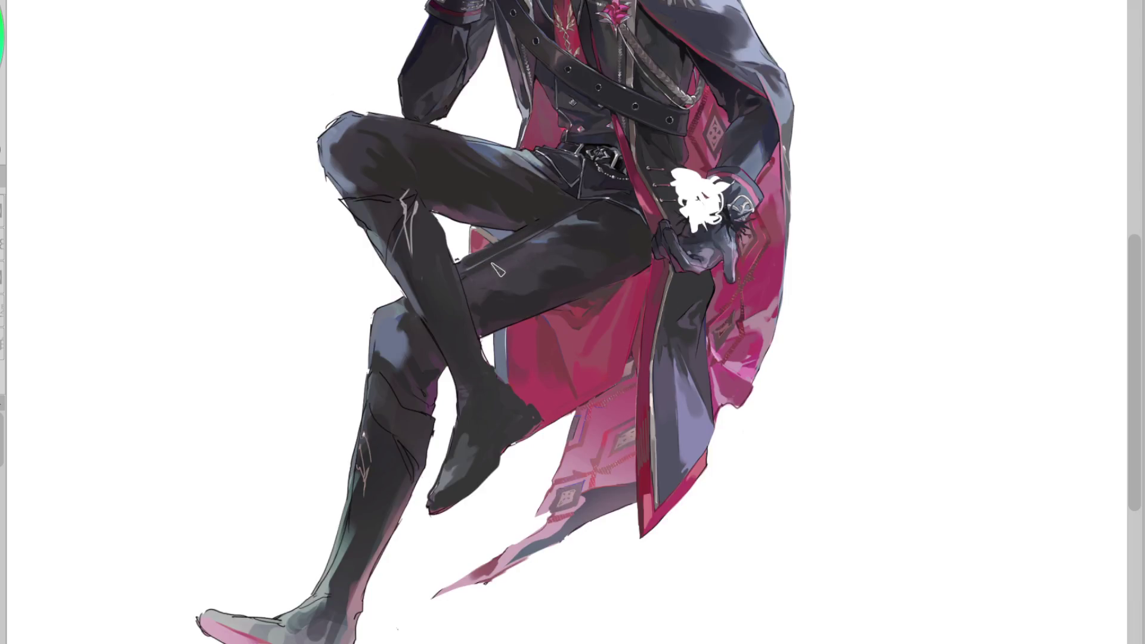
{"action": "mouse_move", "coordinate": [557, 235]}
{"action": "left_mouse_down"}
{"action": "mouse_move", "coordinate": [469, 283]}
{"action": "mouse_move", "coordinate": [511, 264]}
{"action": "left_mouse_up"}
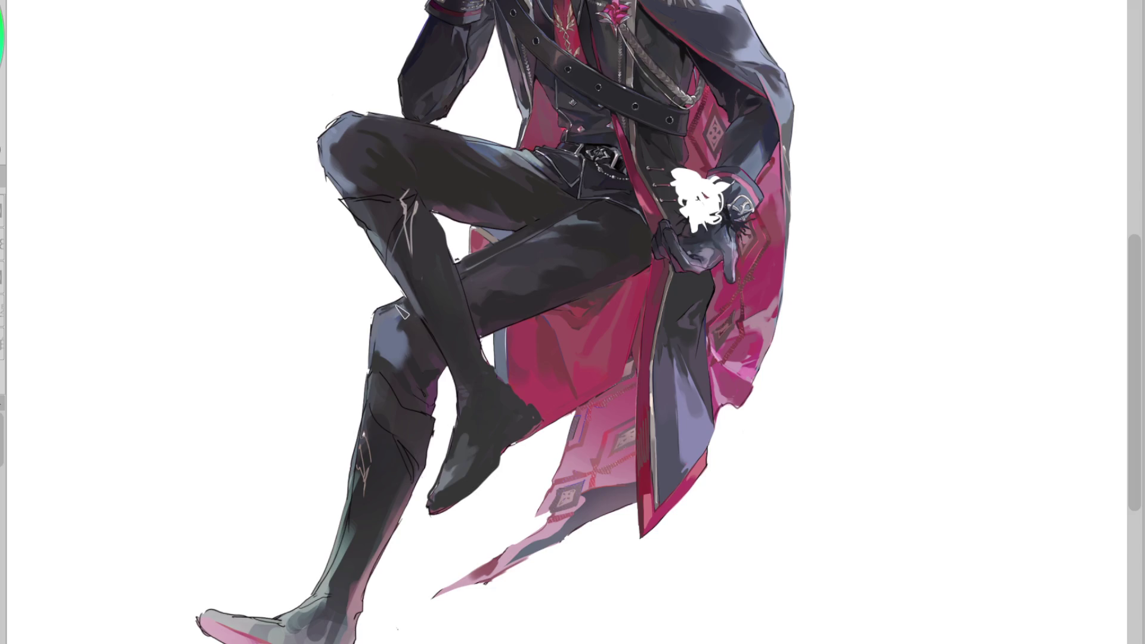
{"action": "mouse_move", "coordinate": [382, 318]}
{"action": "left_mouse_down"}
{"action": "mouse_move", "coordinate": [385, 355]}
{"action": "mouse_move", "coordinate": [386, 334]}
{"action": "mouse_move", "coordinate": [377, 342]}
{"action": "mouse_move", "coordinate": [393, 334]}
{"action": "mouse_move", "coordinate": [423, 363]}
{"action": "left_mouse_up"}
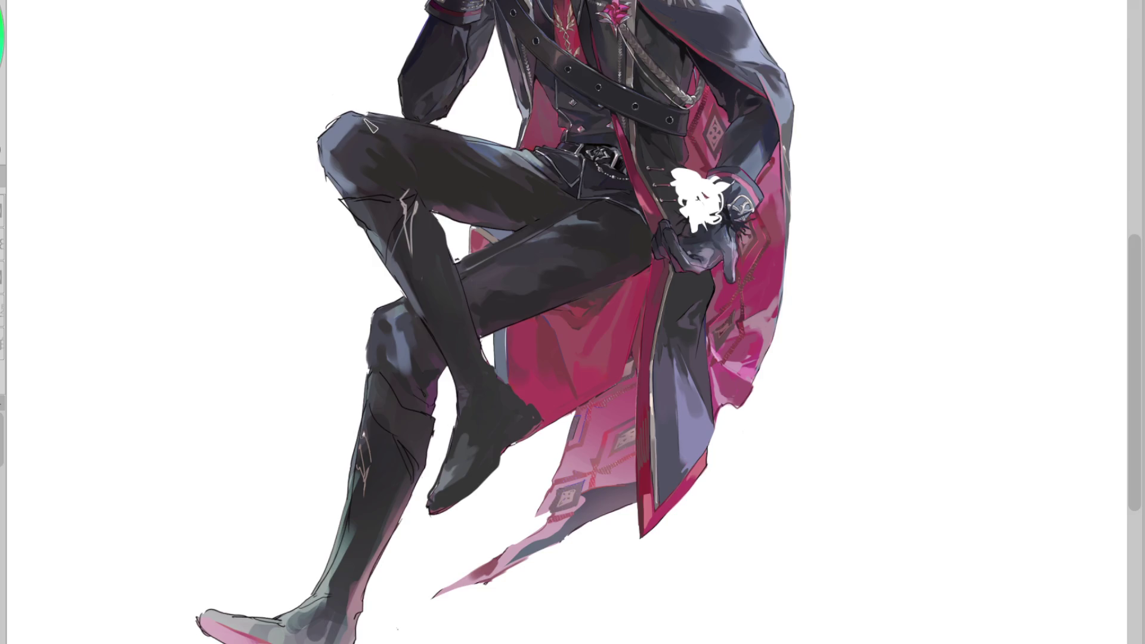
Eyedrop fresh tones from the upper thigh
{"action": "left_click", "coordinate": [350, 149], "text": "alt"}
{"action": "left_click", "coordinate": [334, 166], "text": "alt"}
{"action": "left_click", "coordinate": [349, 154], "text": "alt"}
{"action": "left_click", "coordinate": [355, 188], "text": "alt"}
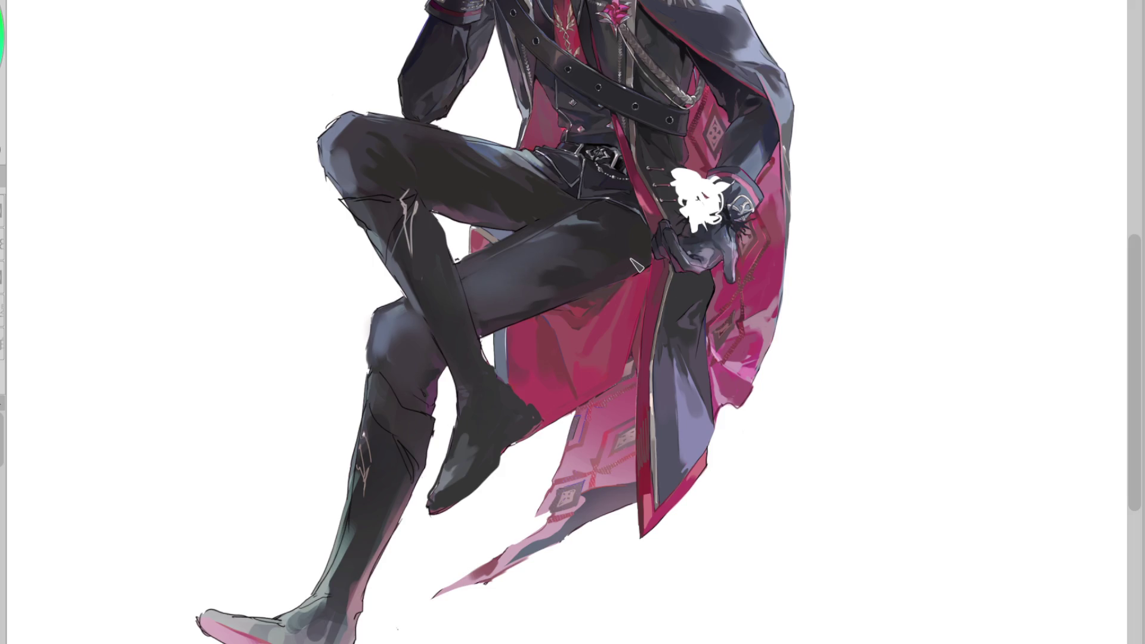
Mirror the canvas and eyedrop the thigh's dark grey as the drawing colour
{"action": "key", "text": "h"}
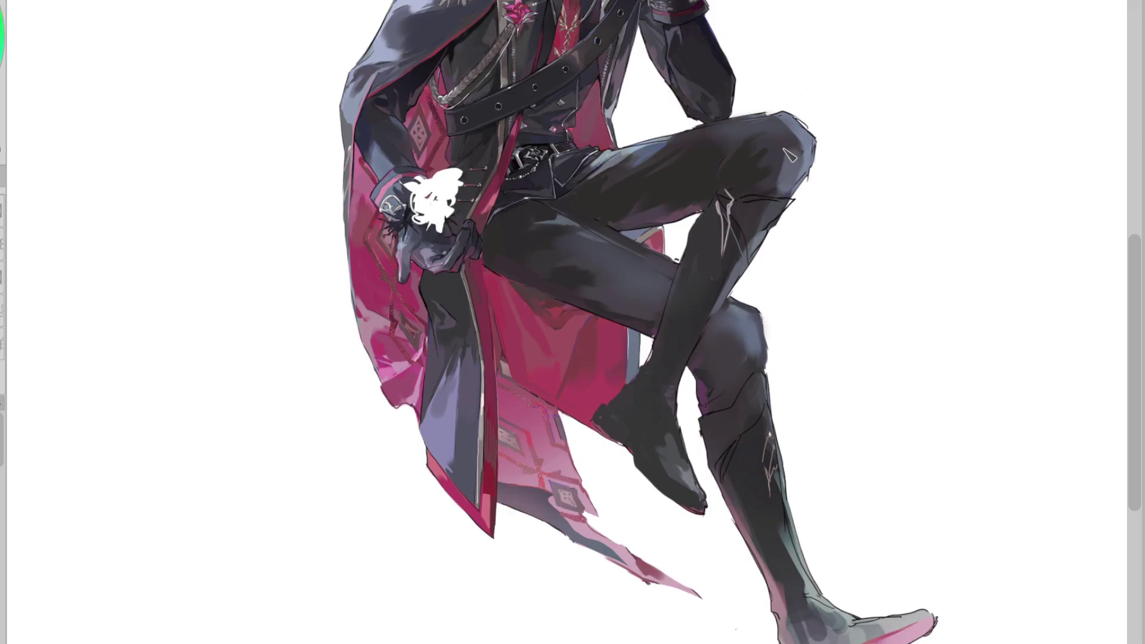
{"action": "key", "text": "h"}
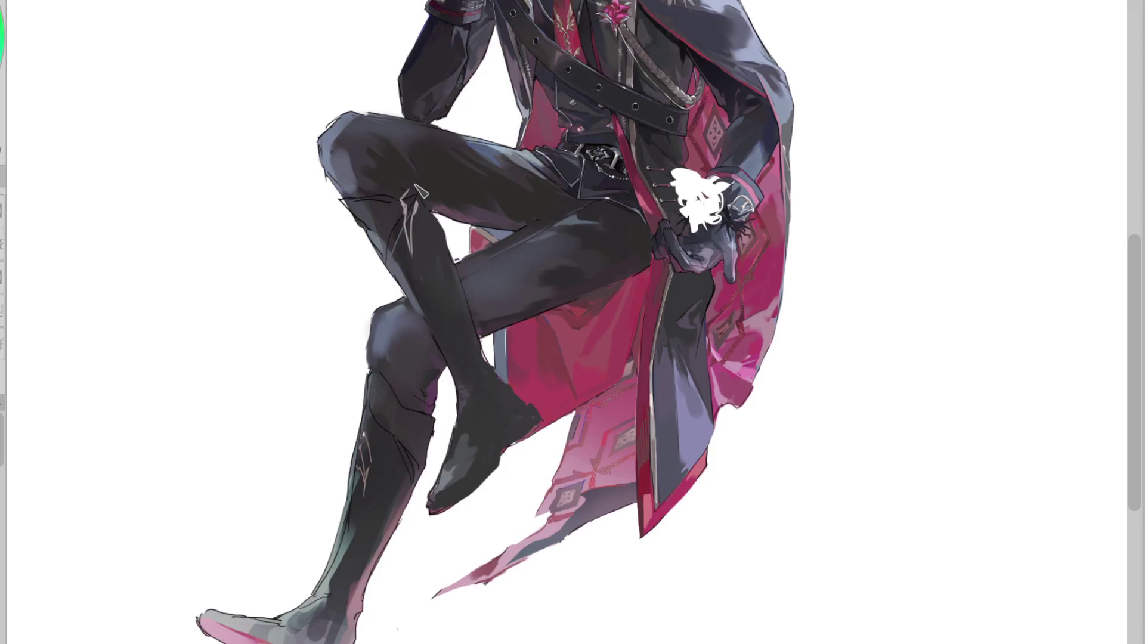
{"action": "left_click", "coordinate": [541, 191], "text": "alt"}
{"action": "left_click", "coordinate": [379, 129], "text": "alt"}
{"action": "left_click", "coordinate": [335, 137], "text": "alt"}
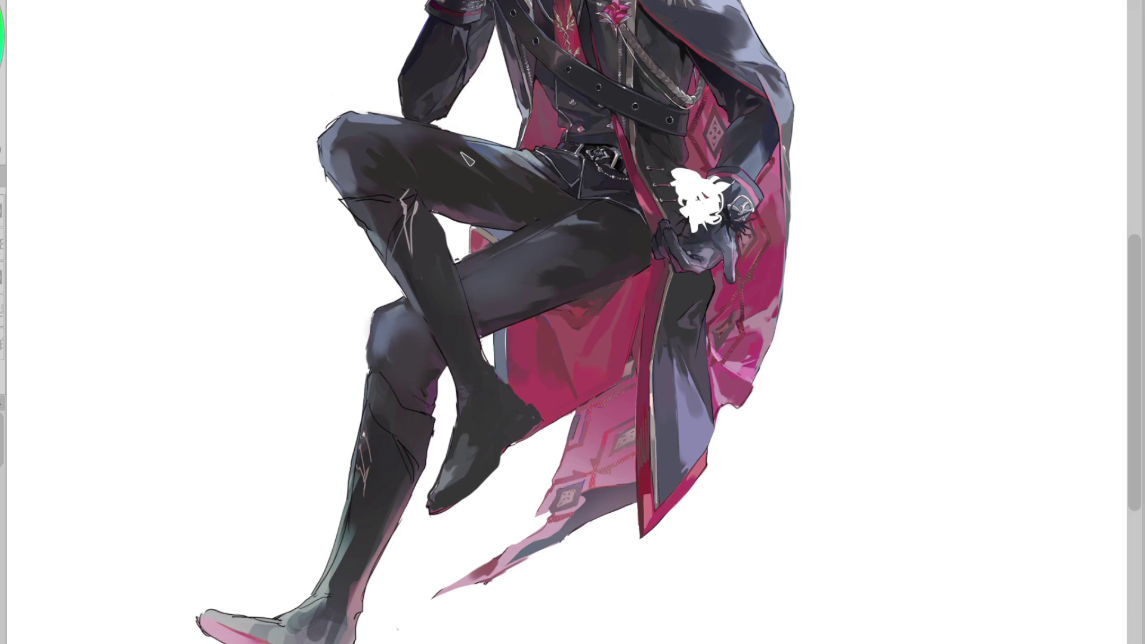
{"action": "left_click", "coordinate": [345, 141], "text": "alt"}
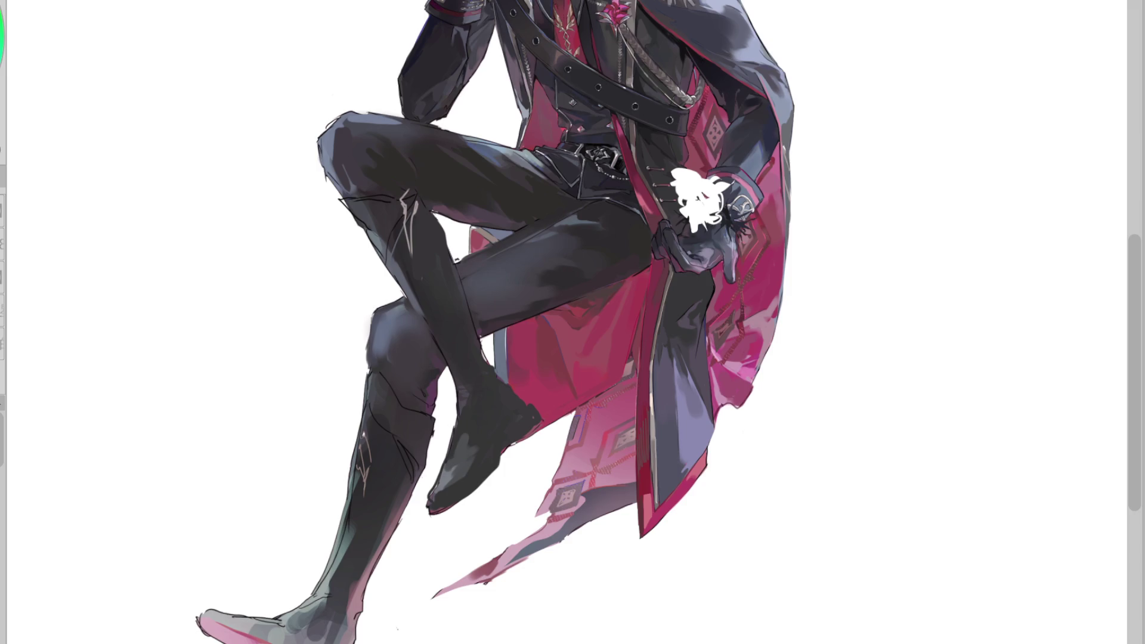
Sample knee greys and brush a lighter blue-grey sheen over the upper knee
{"action": "left_click", "coordinate": [348, 174], "text": "alt"}
{"action": "left_click", "coordinate": [344, 160], "text": "alt"}
{"action": "left_click", "coordinate": [324, 161], "text": "alt"}
{"action": "left_click", "coordinate": [346, 166], "text": "alt"}
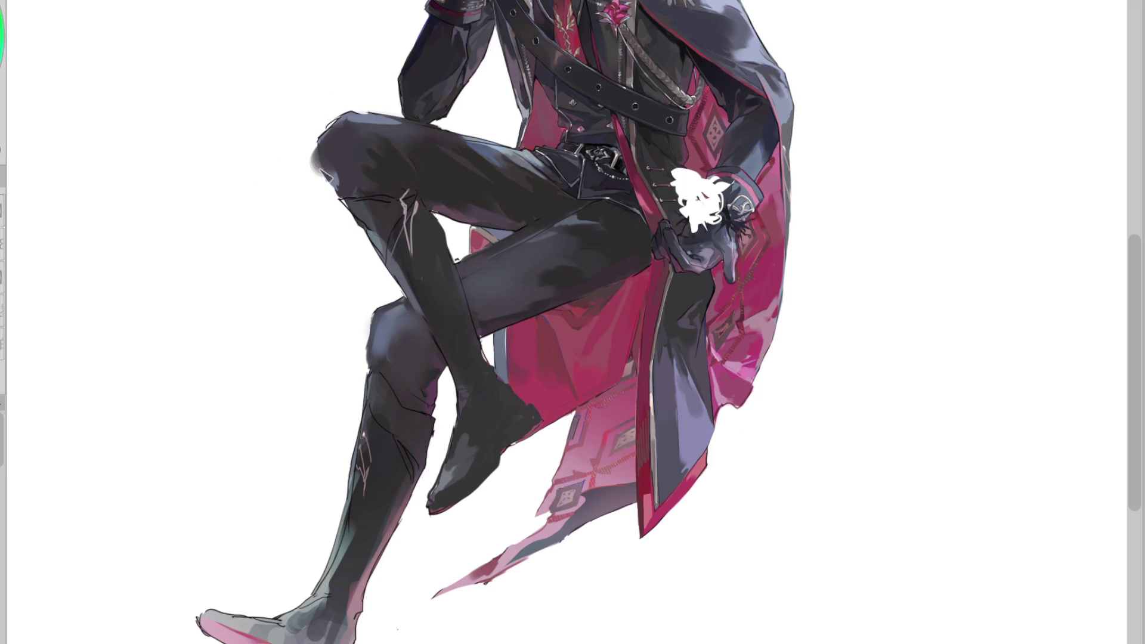
{"action": "left_click", "coordinate": [332, 155], "text": "alt"}
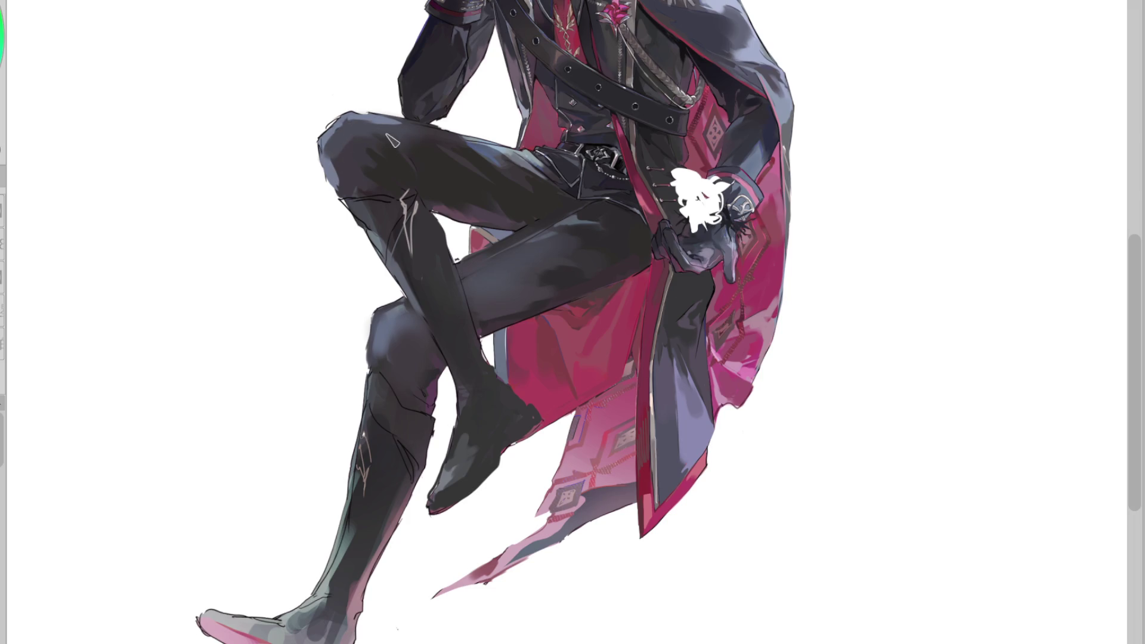
{"action": "mouse_move", "coordinate": [364, 164]}
{"action": "left_mouse_down"}
{"action": "mouse_move", "coordinate": [336, 170]}
{"action": "mouse_move", "coordinate": [345, 149]}
{"action": "mouse_move", "coordinate": [343, 176]}
{"action": "mouse_move", "coordinate": [372, 192]}
{"action": "mouse_move", "coordinate": [340, 185]}
{"action": "left_mouse_up"}
Flip the canvas back, sample dark greys on the knee and thigh, and zoom in
{"action": "key", "text": "h"}
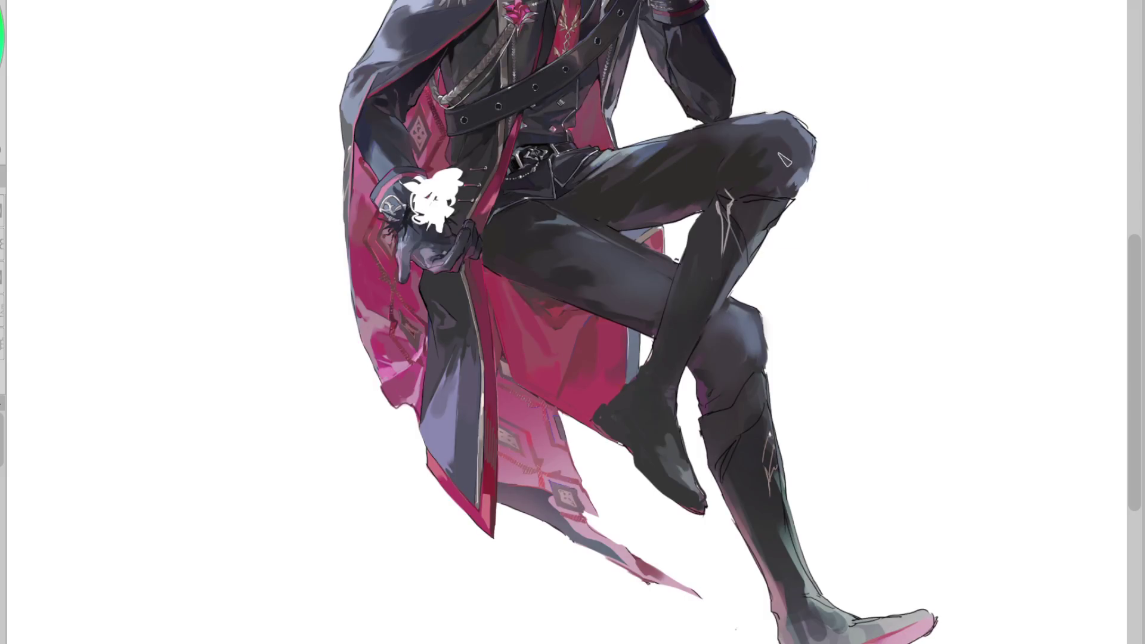
{"action": "left_click", "coordinate": [767, 160], "text": "alt"}
{"action": "left_click", "coordinate": [775, 179], "text": "alt"}
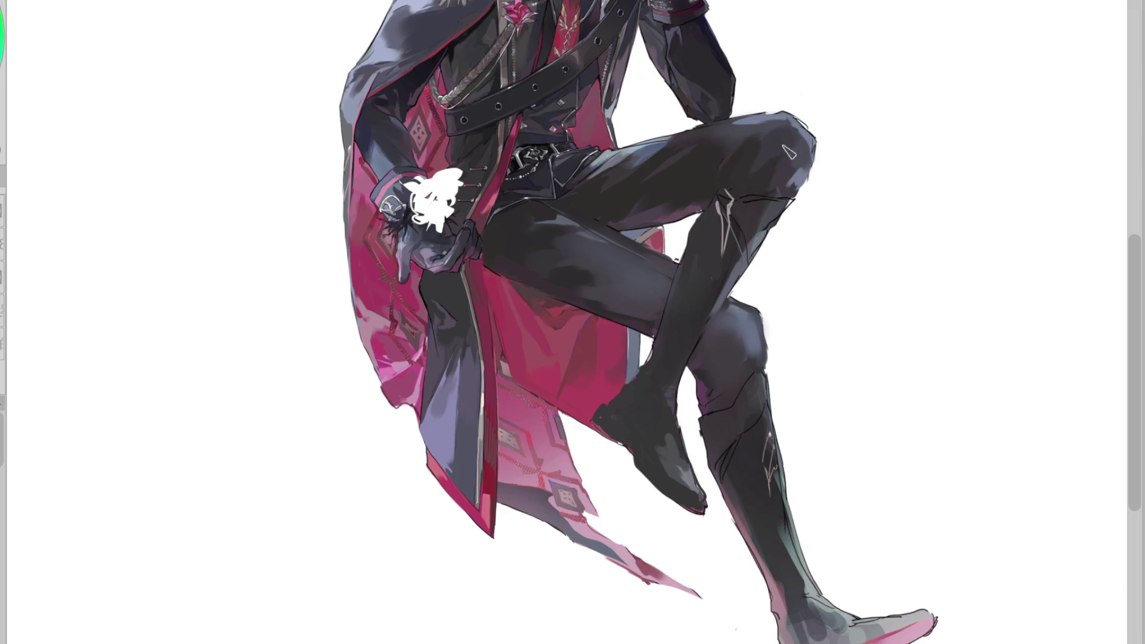
{"action": "left_click", "coordinate": [739, 154], "text": "alt"}
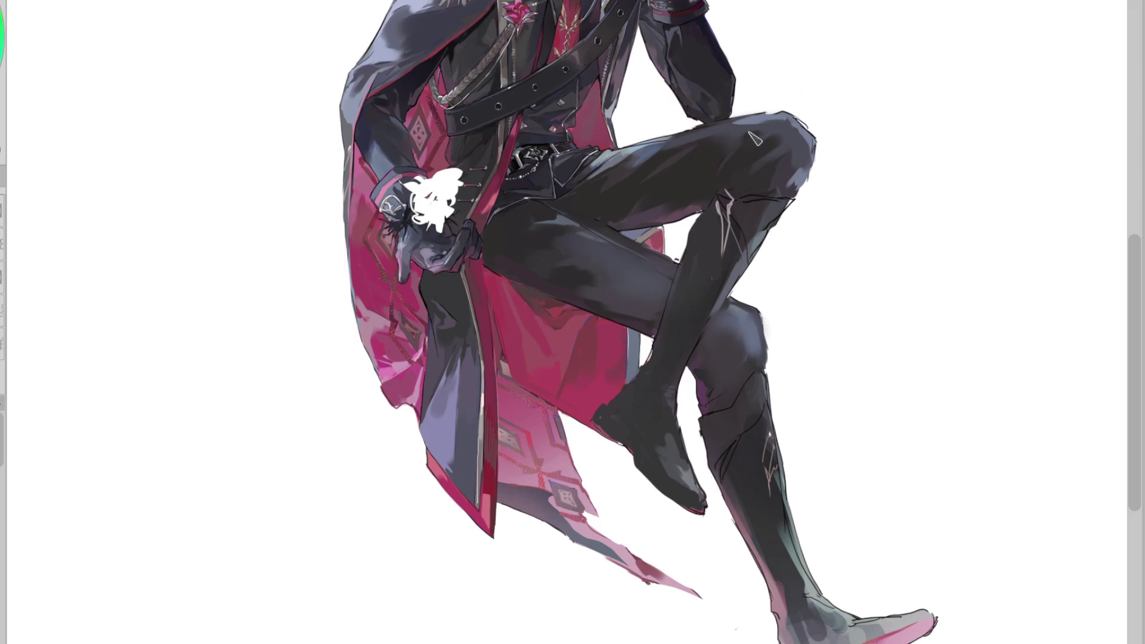
{"action": "left_click", "coordinate": [726, 143], "text": "alt"}
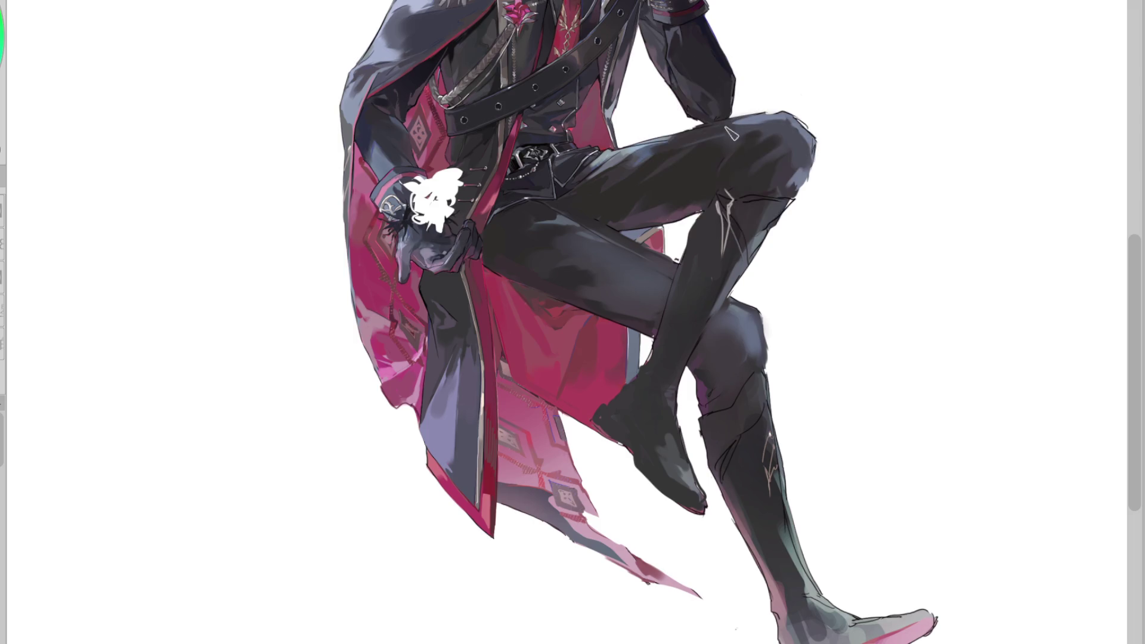
{"action": "left_click", "coordinate": [635, 163], "text": "alt"}
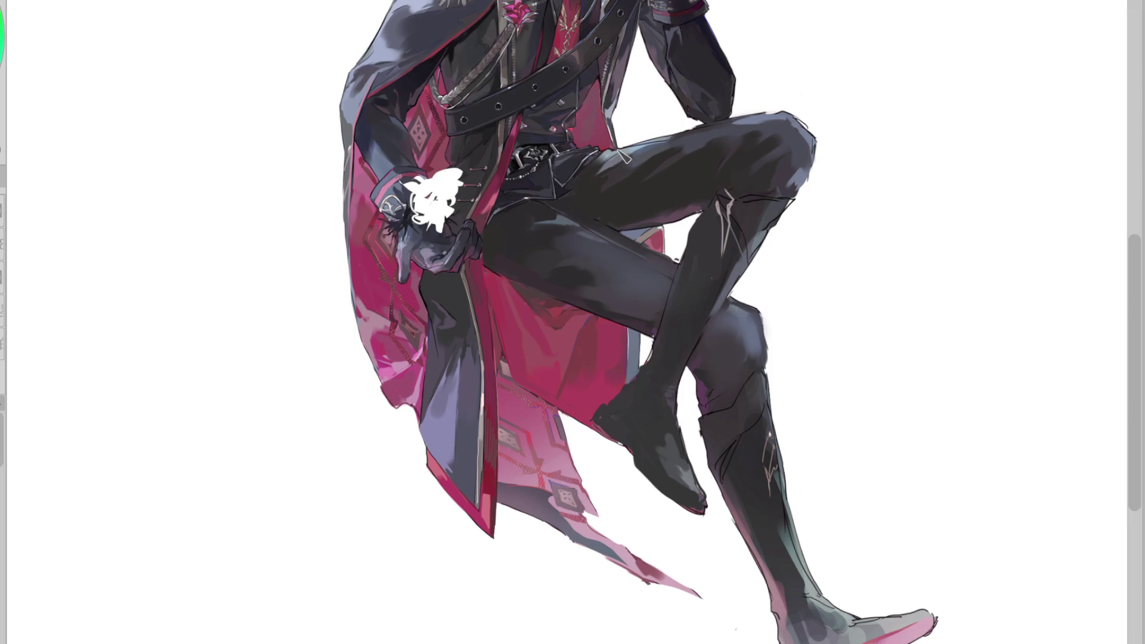
{"action": "scroll", "coordinate": [587, 188], "scroll_direction": "up", "scroll_amount": 2}
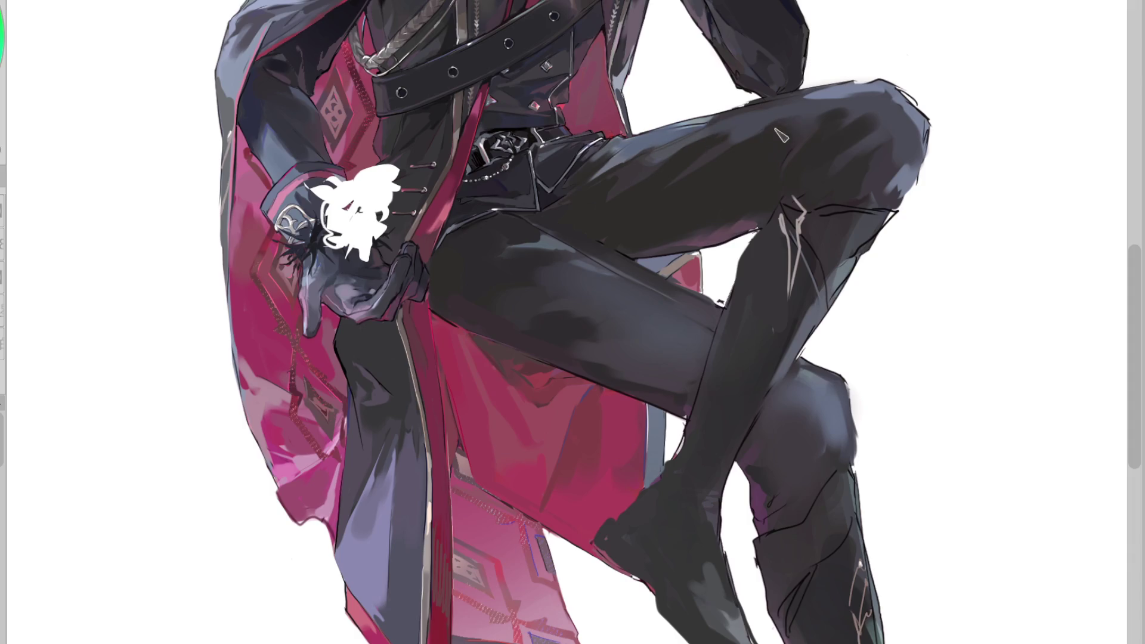
Sample dark trouser greys across the thigh, mirroring the canvas to compare
{"action": "left_click", "coordinate": [626, 229], "text": "alt"}
{"action": "key", "text": "h"}
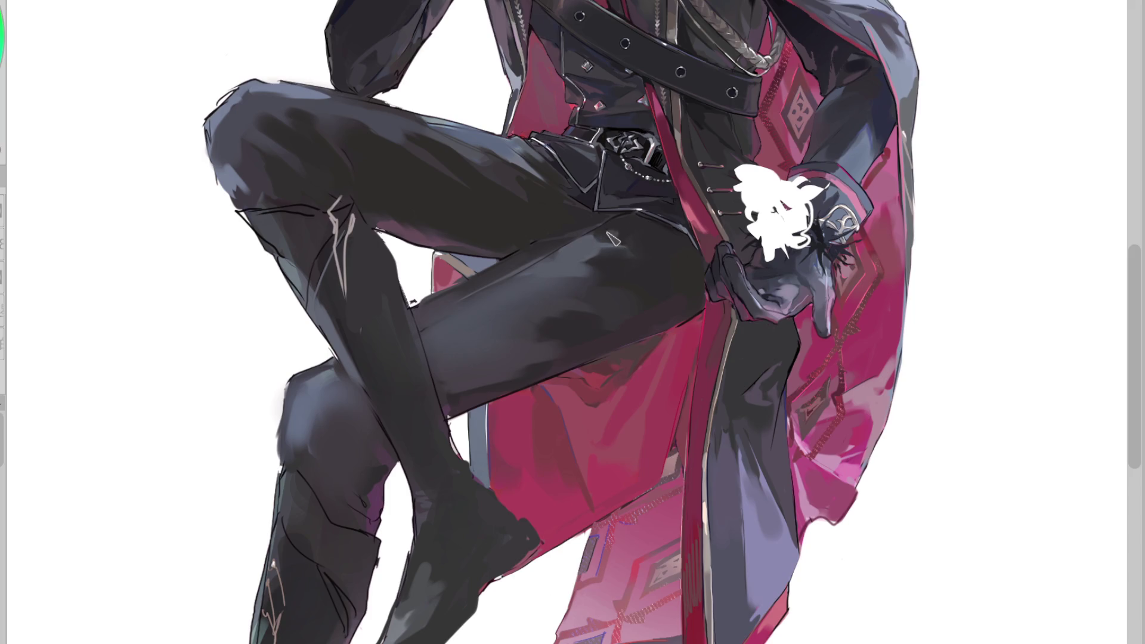
{"action": "left_click", "coordinate": [626, 241], "text": "alt"}
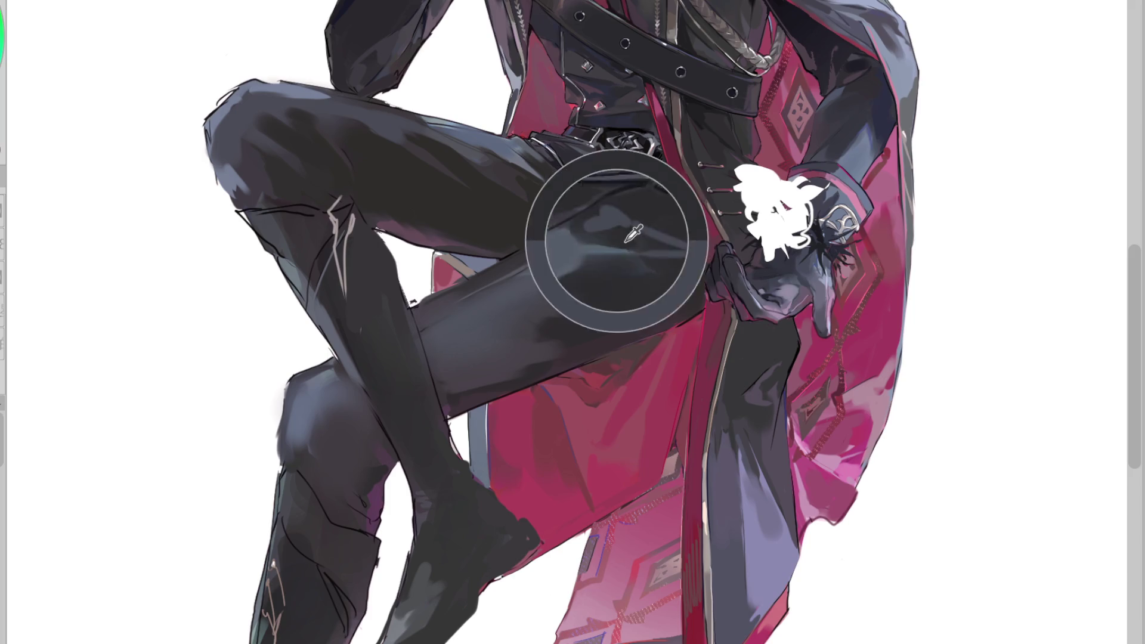
{"action": "left_click", "coordinate": [601, 236], "text": "alt"}
{"action": "left_click", "coordinate": [617, 231], "text": "alt"}
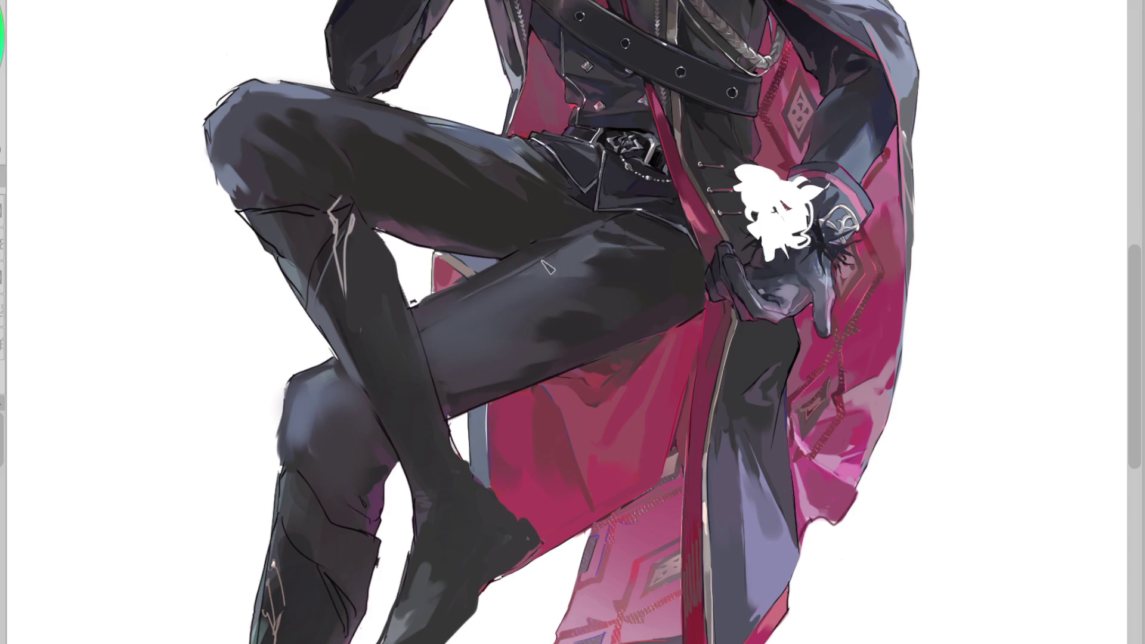
{"action": "left_click", "coordinate": [514, 269], "text": "alt"}
{"action": "left_click", "coordinate": [566, 313], "text": "alt"}
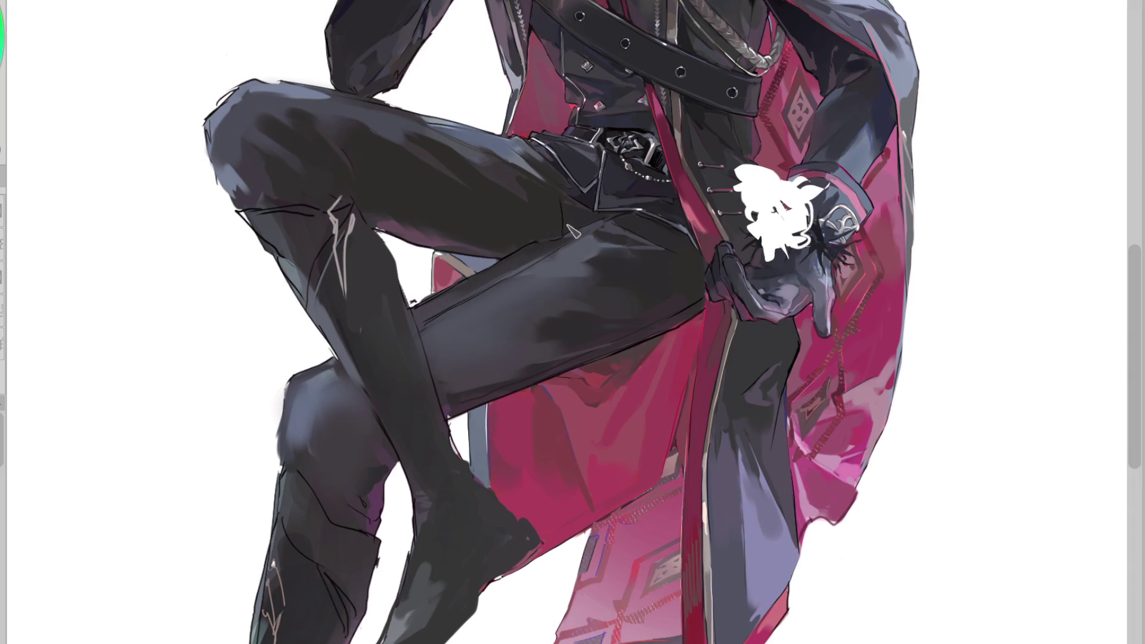
Mirror the canvas again and sample dark greys down the trouser leg
{"action": "key", "text": "h"}
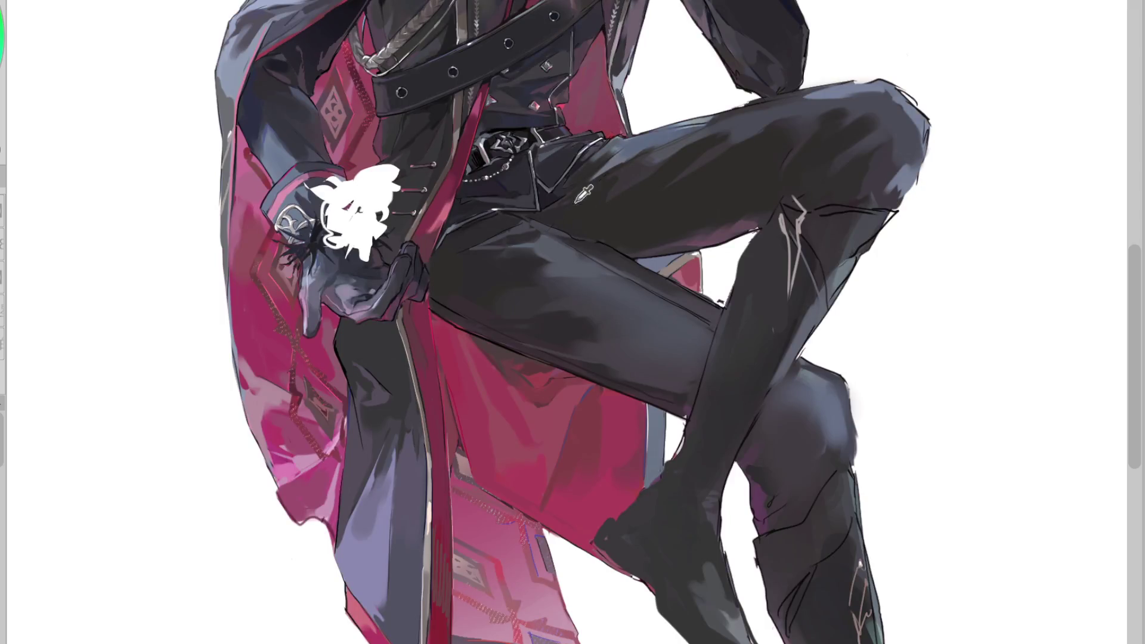
{"action": "left_click", "coordinate": [549, 192], "text": "alt"}
{"action": "left_click_drag", "start_coordinate": [550, 189], "coordinate": [541, 247]}
{"action": "left_click", "coordinate": [546, 198], "text": "alt"}
{"action": "left_click", "coordinate": [573, 203], "text": "alt"}
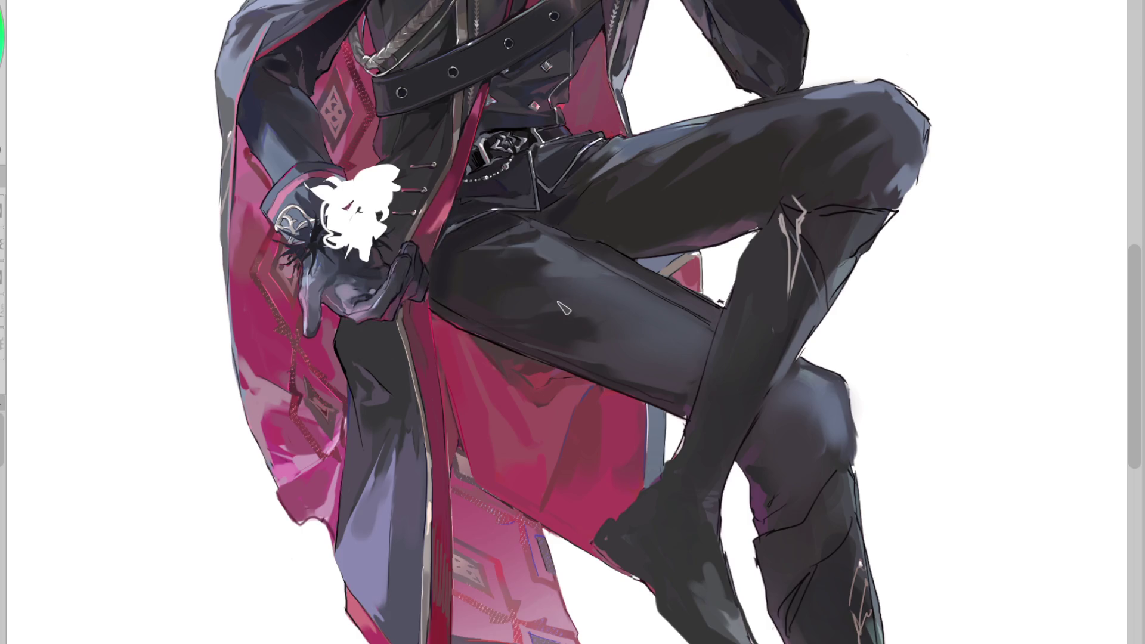
{"action": "scroll", "coordinate": [473, 111], "scroll_direction": "down", "scroll_amount": 1}
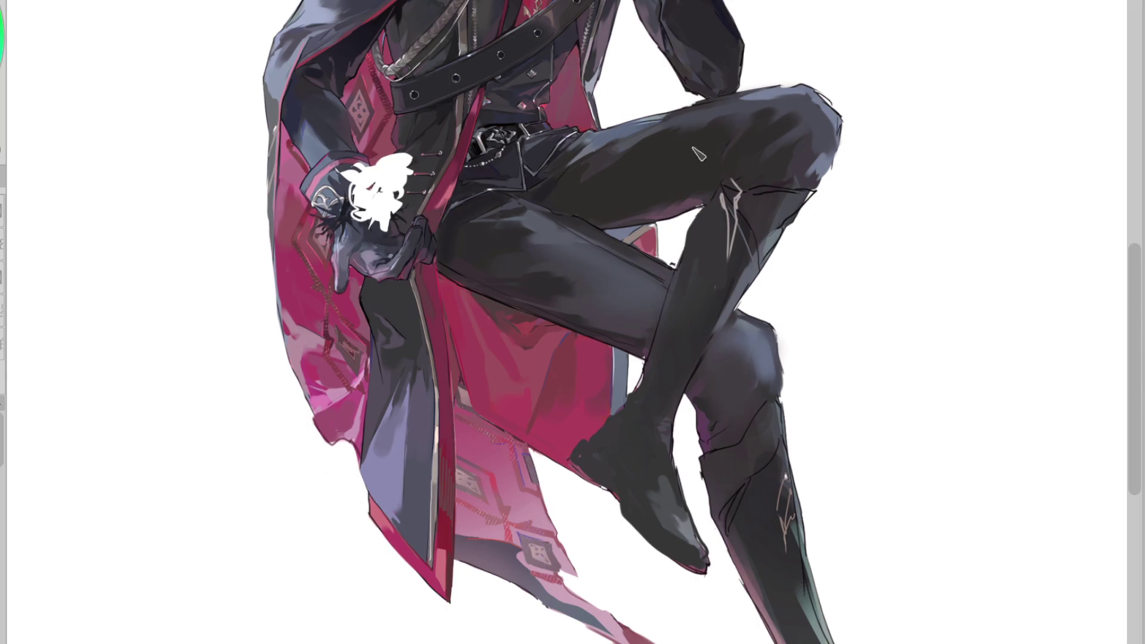
Mirror once more, pick a dark grey up the trouser leg, and zoom in
{"action": "key", "text": "h"}
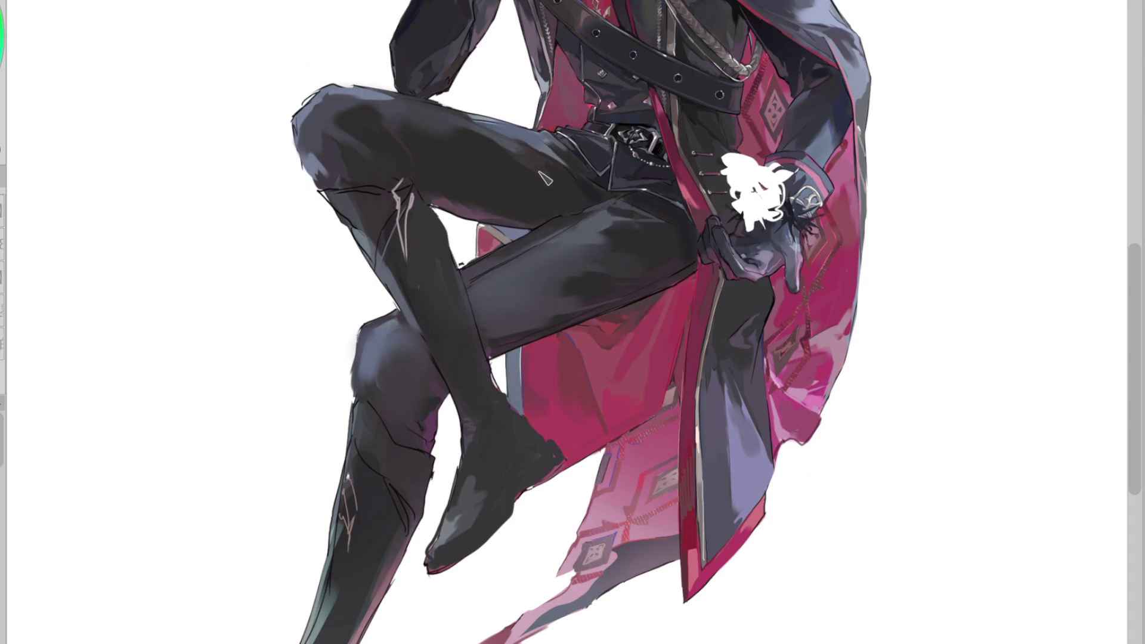
{"action": "left_click", "coordinate": [593, 232], "text": "alt"}
{"action": "left_click", "coordinate": [649, 254], "text": "alt"}
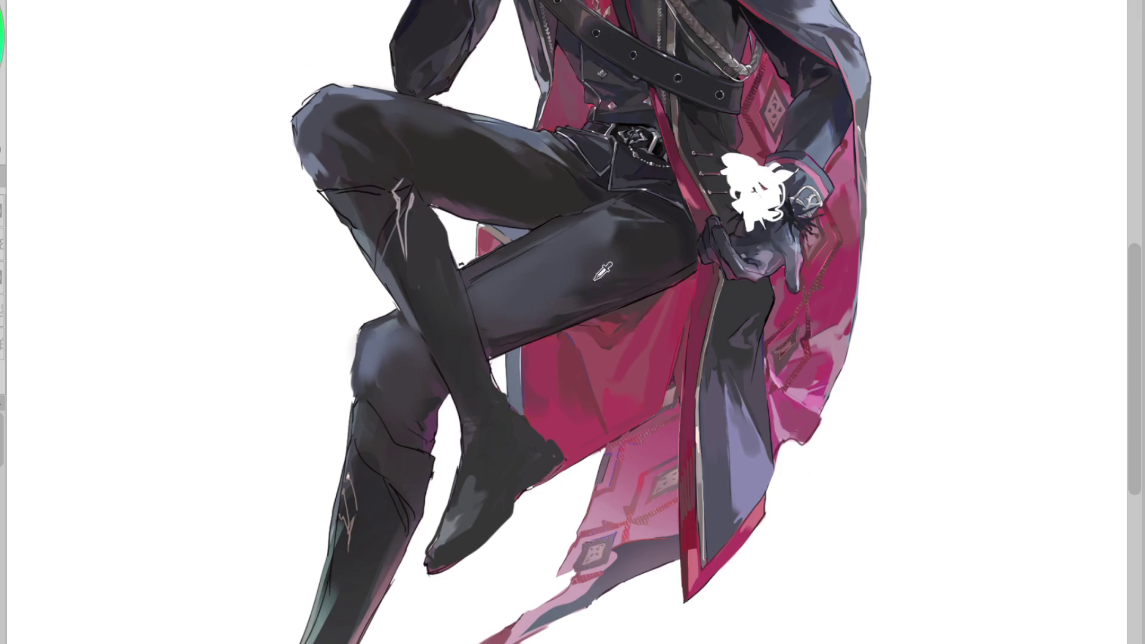
{"action": "left_click", "coordinate": [577, 310], "text": "alt"}
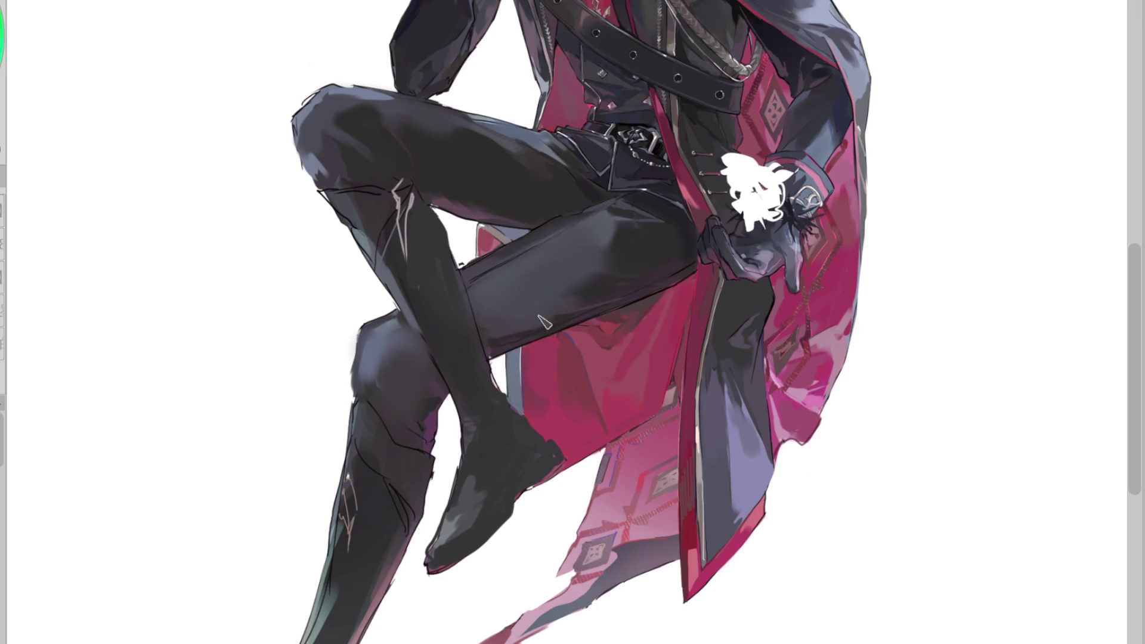
{"action": "mouse_move", "coordinate": [617, 283]}
{"action": "left_mouse_down"}
{"action": "mouse_move", "coordinate": [631, 245]}
{"action": "mouse_move", "coordinate": [626, 253]}
{"action": "left_mouse_up"}
{"action": "scroll", "coordinate": [686, 212], "scroll_direction": "up", "scroll_amount": 1}
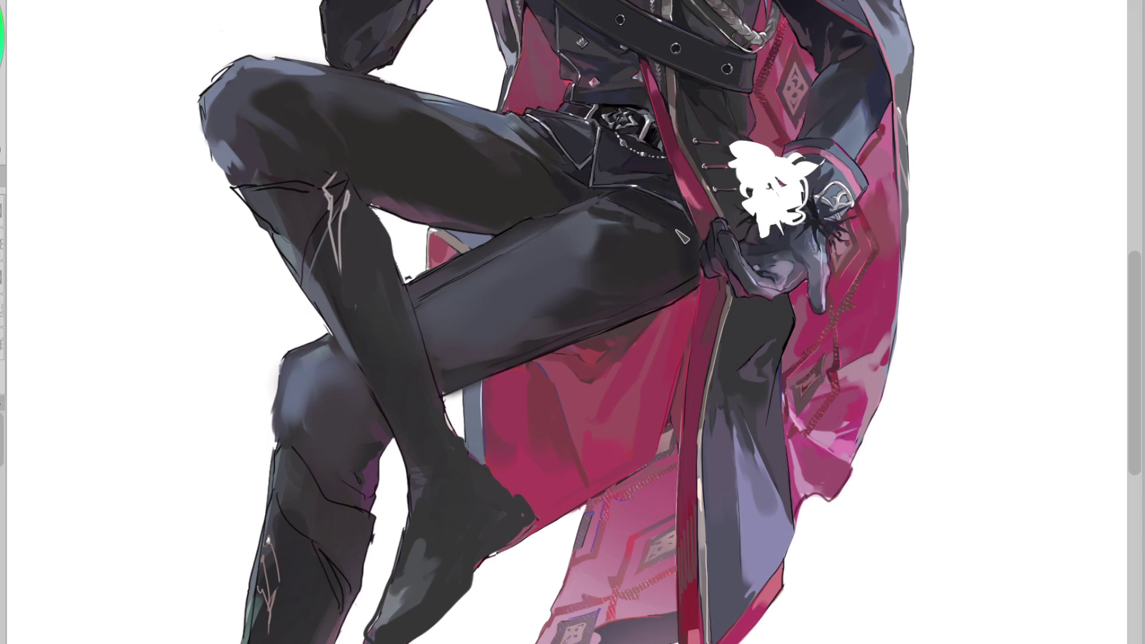
Sample the trouser colour and flip the canvas back and forth to check the legs
{"action": "left_click", "coordinate": [664, 217], "text": "ctrl"}
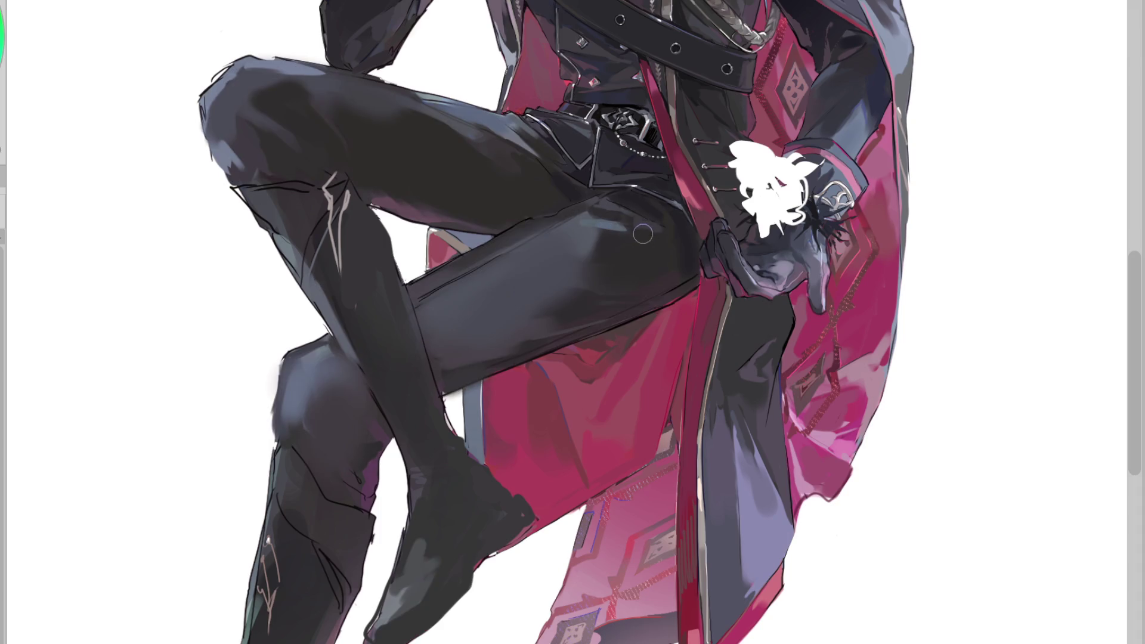
{"action": "key", "text": "h"}
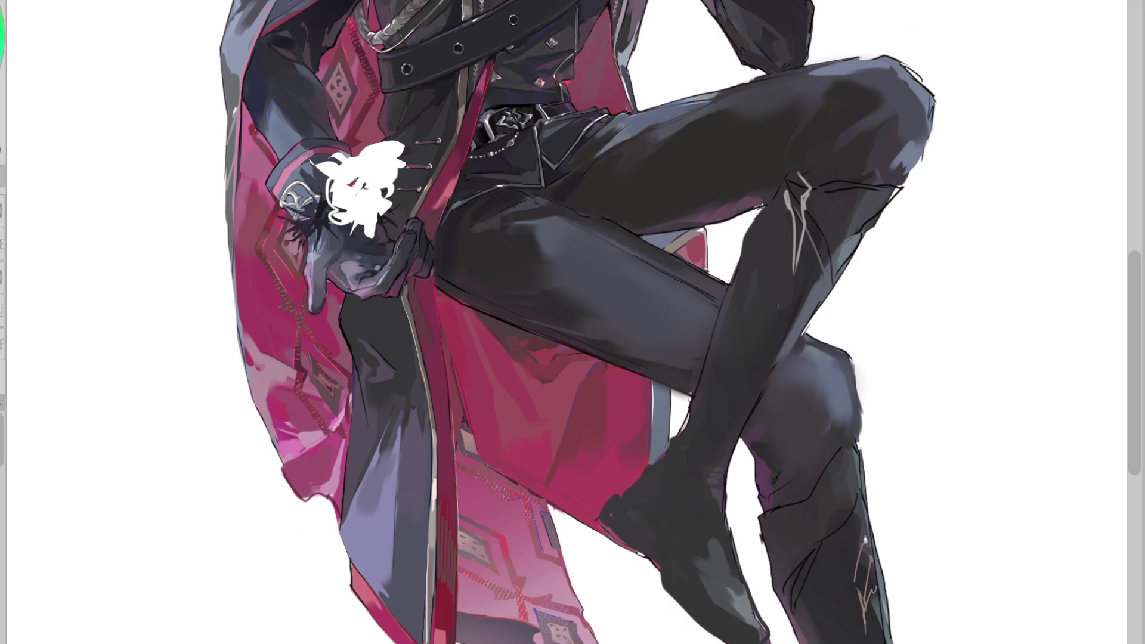
{"action": "key", "text": "h"}
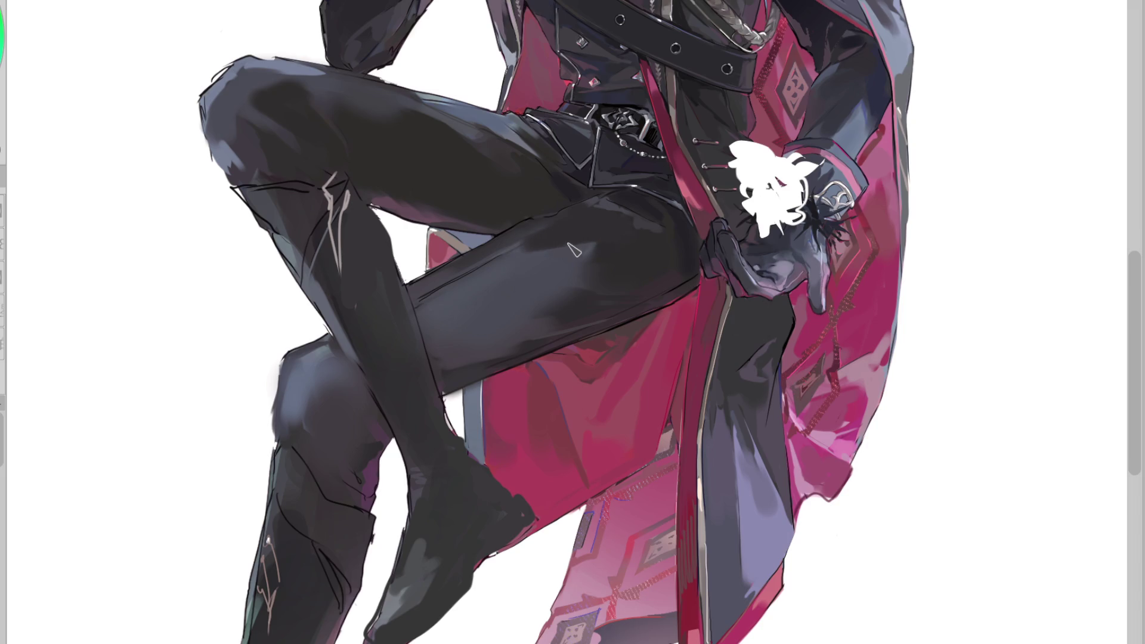
{"action": "key", "text": "h"}
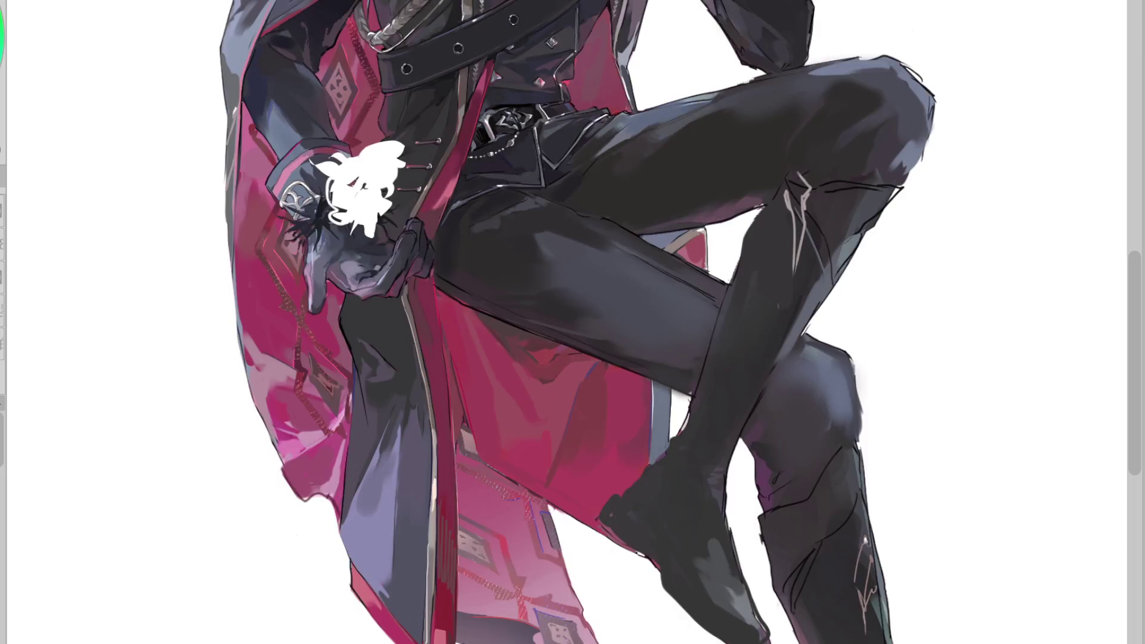
{"action": "key", "text": "h"}
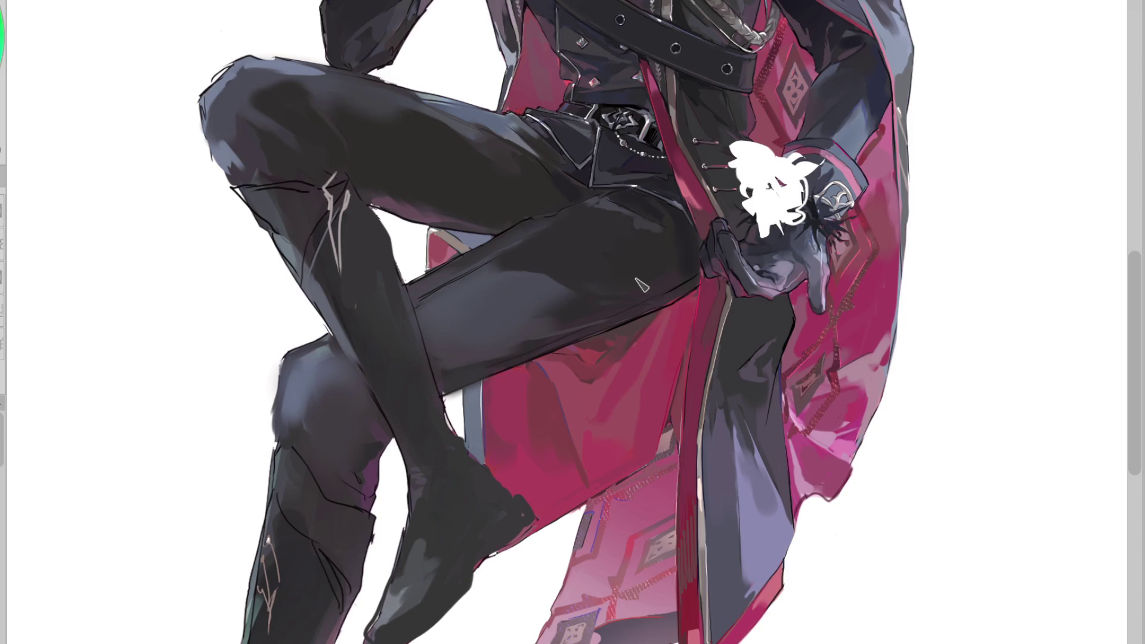
Paint a lighter sheen and small bluish highlight streaks on the raised thigh
{"action": "mouse_move", "coordinate": [507, 262]}
{"action": "left_mouse_down"}
{"action": "mouse_move", "coordinate": [636, 277]}
{"action": "mouse_move", "coordinate": [569, 241]}
{"action": "left_mouse_up"}
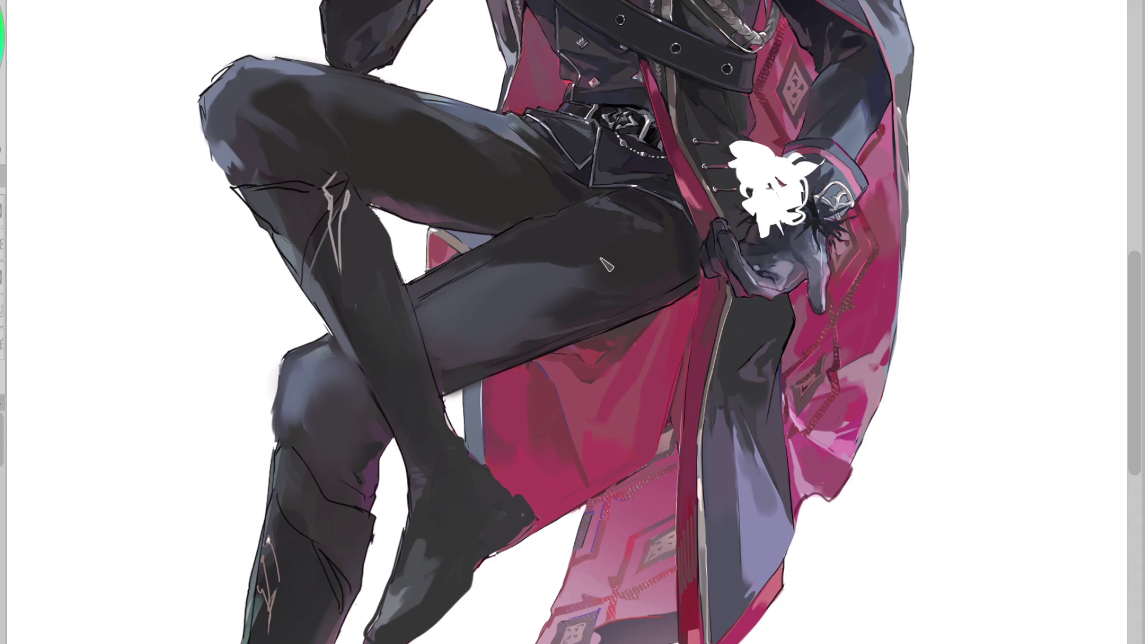
{"action": "mouse_move", "coordinate": [536, 263]}
{"action": "left_mouse_down"}
{"action": "mouse_move", "coordinate": [556, 292]}
{"action": "mouse_move", "coordinate": [551, 280]}
{"action": "mouse_move", "coordinate": [525, 292]}
{"action": "mouse_move", "coordinate": [518, 322]}
{"action": "mouse_move", "coordinate": [554, 328]}
{"action": "left_mouse_up"}
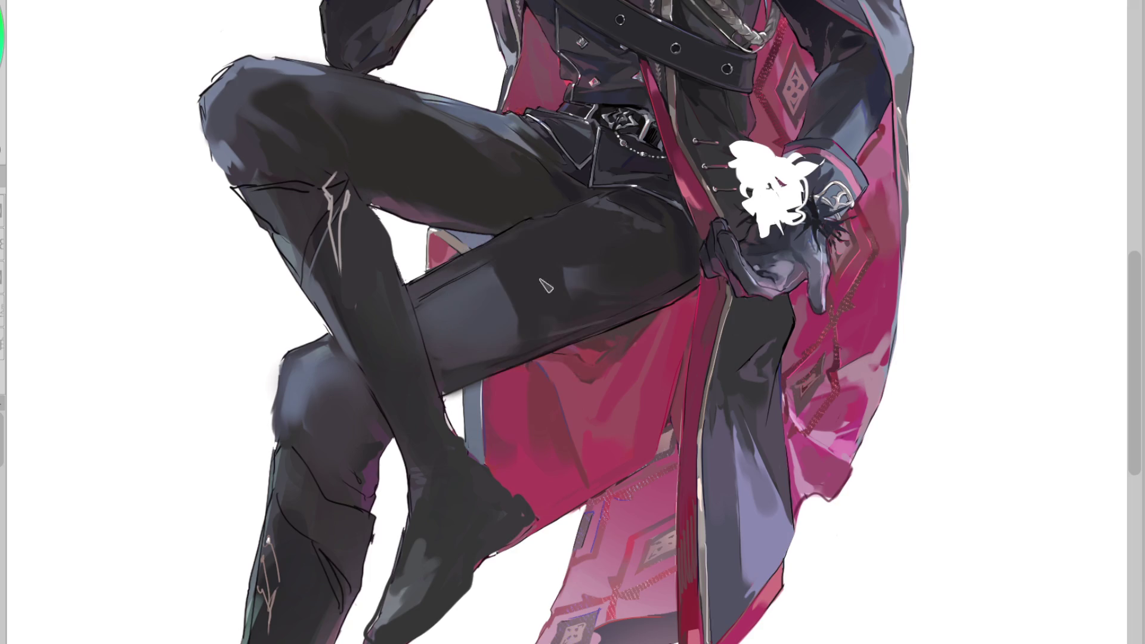
{"action": "left_click_drag", "start_coordinate": [563, 267], "coordinate": [562, 277]}
{"action": "left_click_drag", "start_coordinate": [564, 266], "coordinate": [564, 276]}
{"action": "left_click_drag", "start_coordinate": [490, 283], "coordinate": [494, 325]}
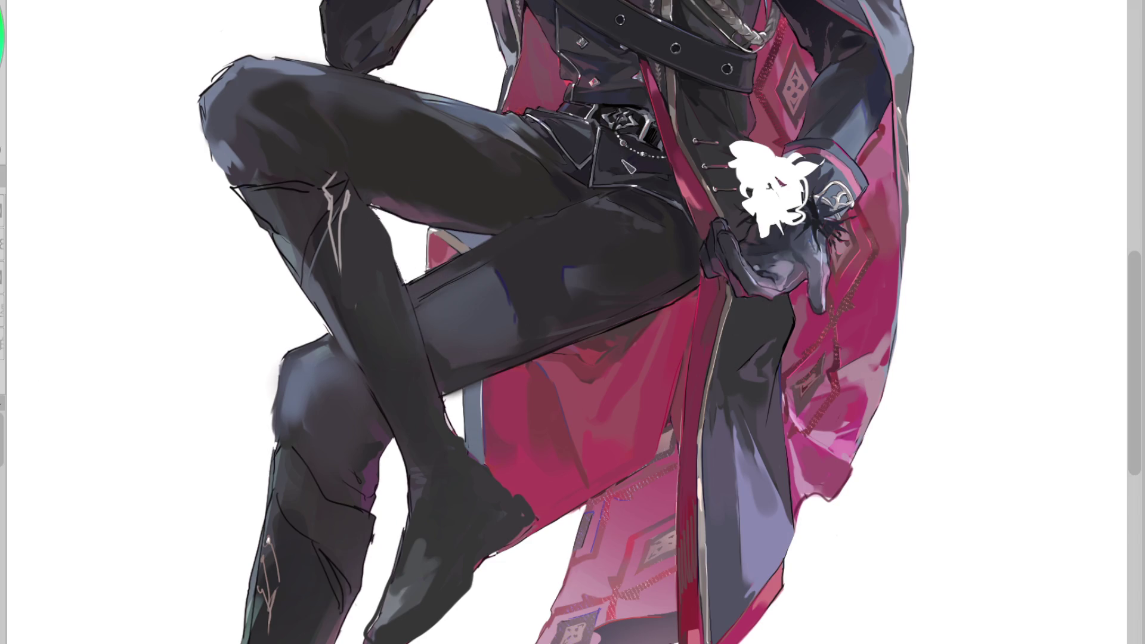
{"action": "scroll", "coordinate": [558, 244], "scroll_direction": "up", "scroll_amount": 2}
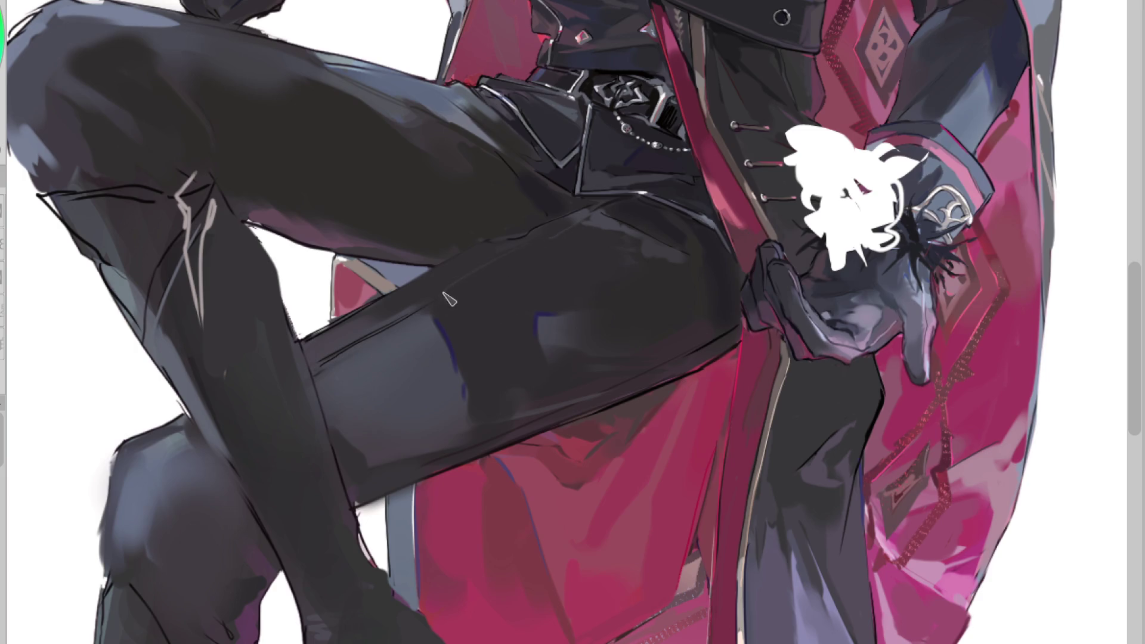
Draw a thin light line across the thigh and rework the lower knee's blue-grey shading
{"action": "left_click_drag", "start_coordinate": [577, 225], "coordinate": [448, 296]}
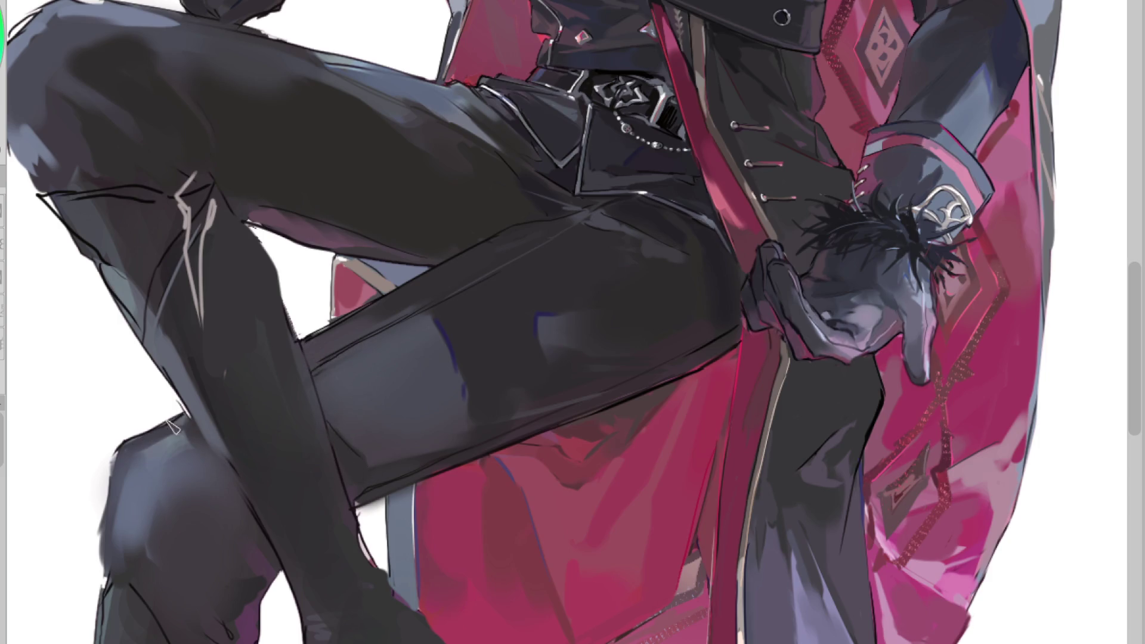
{"action": "mouse_move", "coordinate": [104, 545]}
{"action": "left_mouse_down"}
{"action": "mouse_move", "coordinate": [117, 482]}
{"action": "mouse_move", "coordinate": [128, 574]}
{"action": "left_mouse_up"}
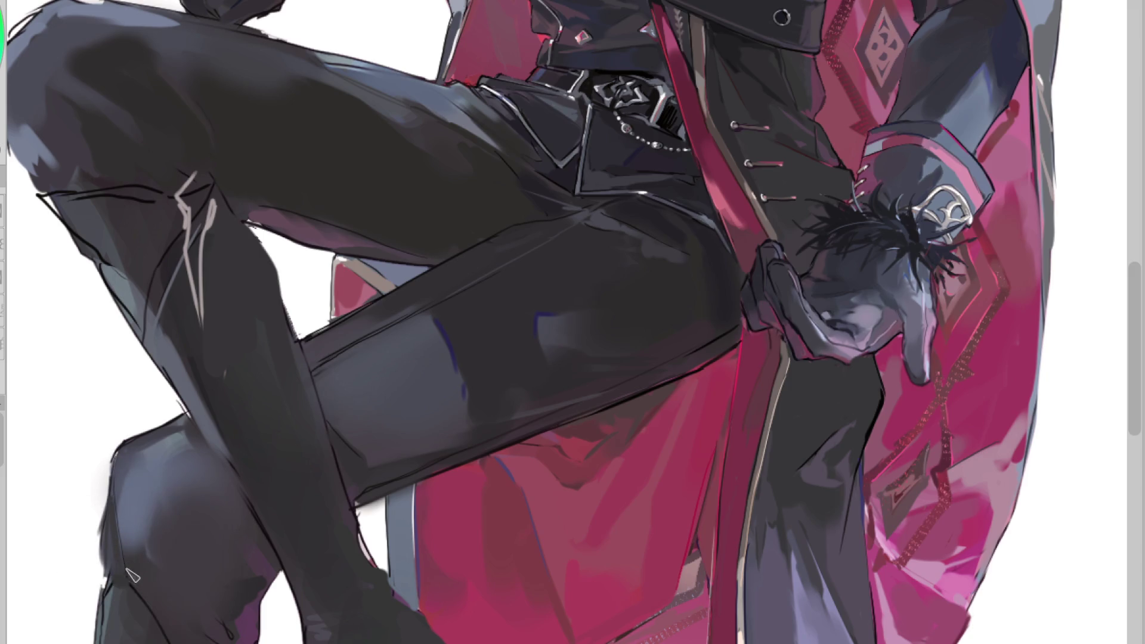
{"action": "left_click_drag", "start_coordinate": [142, 516], "coordinate": [151, 539]}
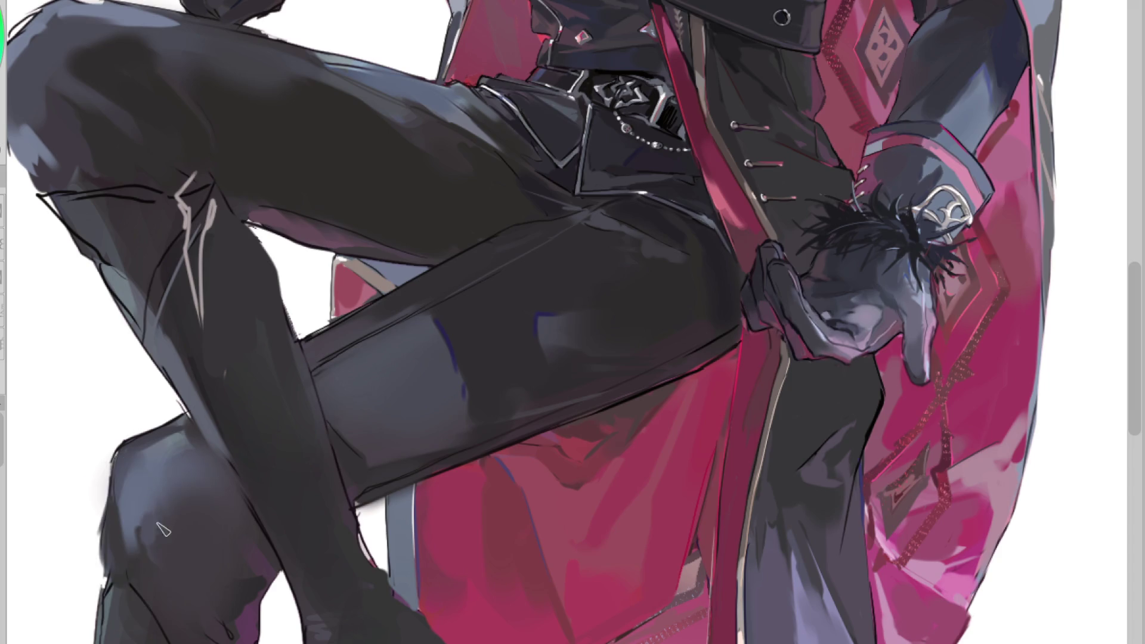
{"action": "left_click_drag", "start_coordinate": [160, 586], "coordinate": [171, 522]}
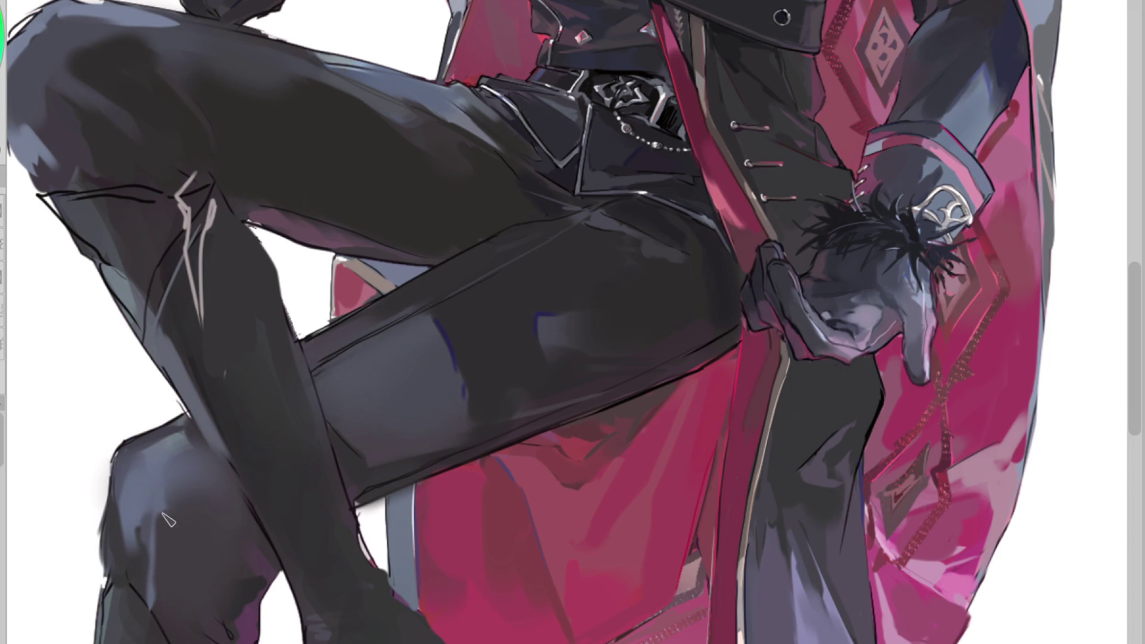
{"action": "left_click", "coordinate": [166, 523], "text": "alt"}
{"action": "left_click_drag", "start_coordinate": [167, 533], "coordinate": [158, 559]}
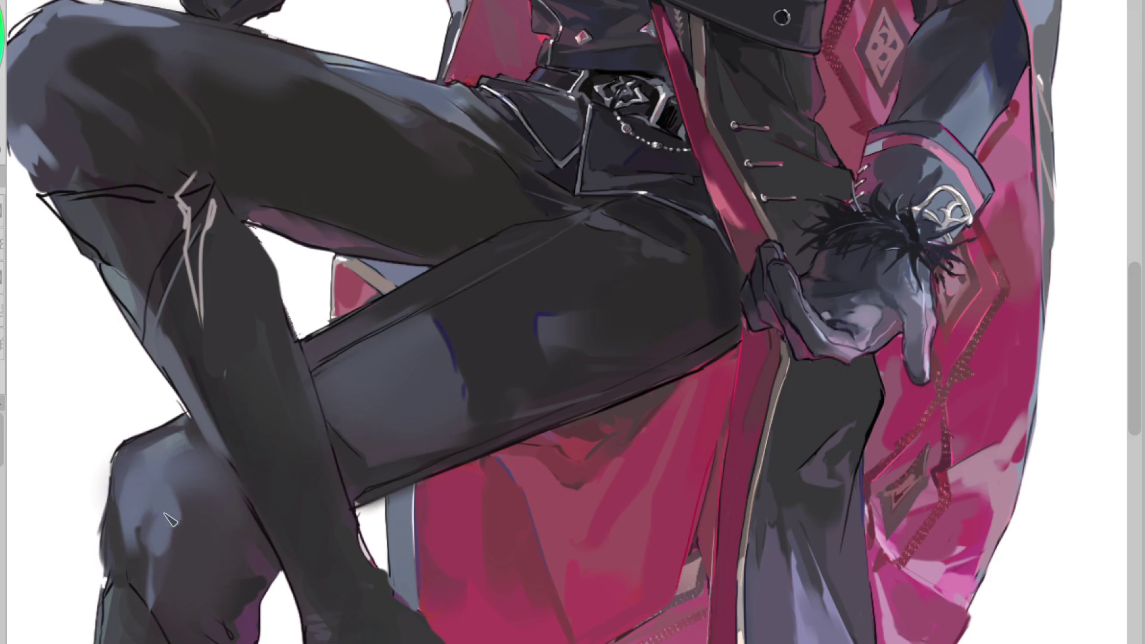
{"action": "scroll", "coordinate": [238, 375], "scroll_direction": "down", "scroll_amount": 2}
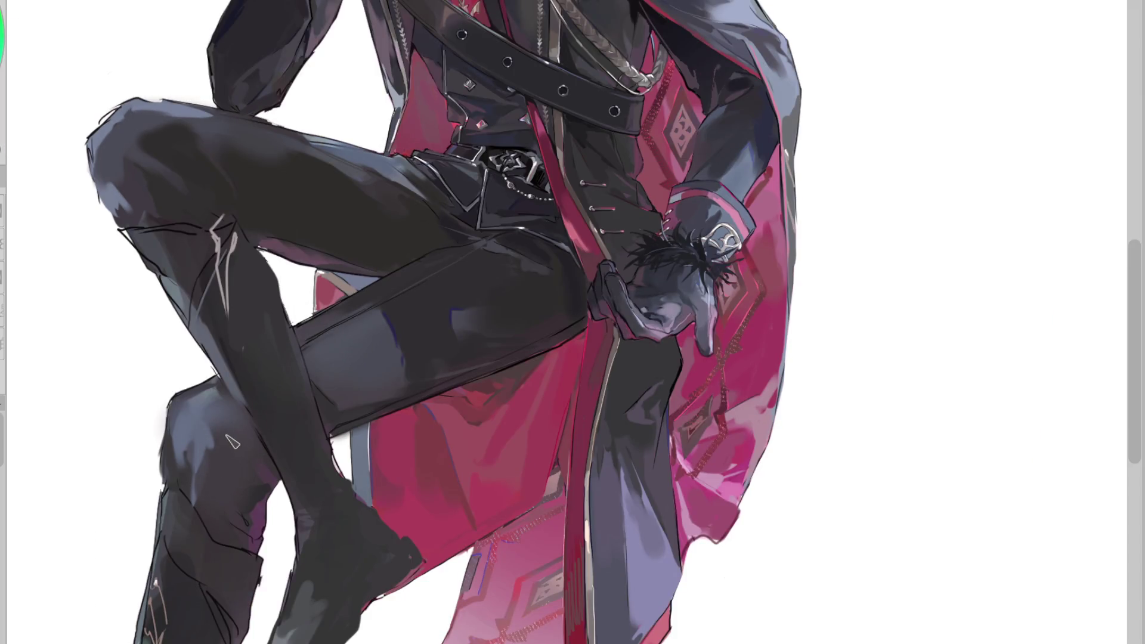
Repaint a lighter blue-grey streak on the lower knee and brush faint dark strokes along the leg
{"action": "left_click_drag", "start_coordinate": [210, 485], "coordinate": [201, 515]}
{"action": "left_click", "coordinate": [198, 409], "text": "alt"}
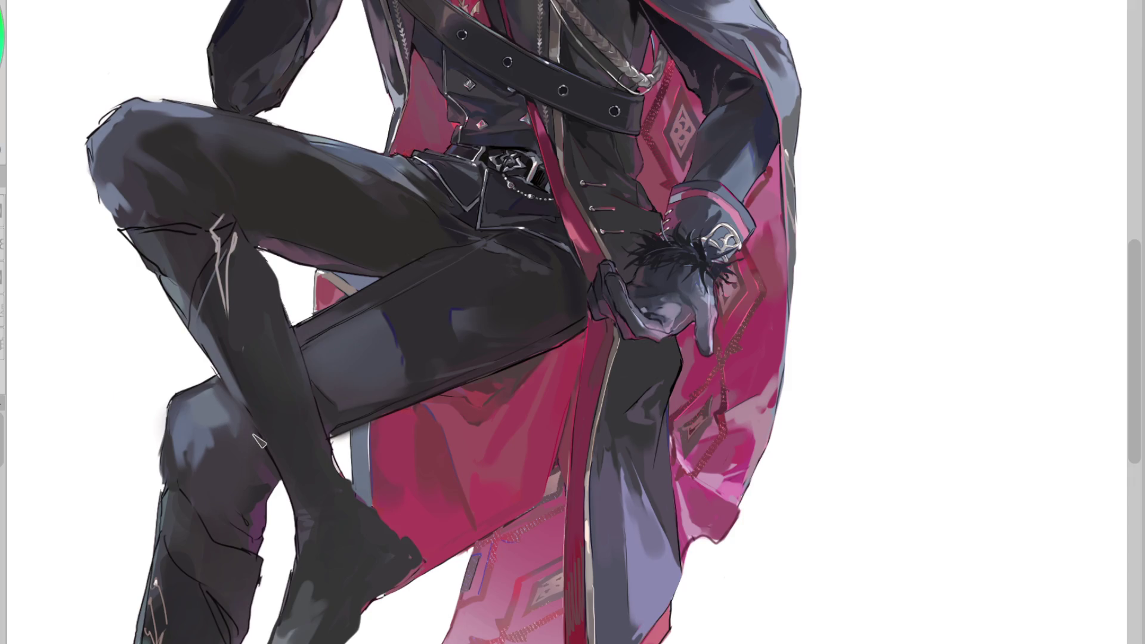
{"action": "mouse_move", "coordinate": [262, 465]}
{"action": "left_mouse_down"}
{"action": "mouse_move", "coordinate": [229, 447]}
{"action": "mouse_move", "coordinate": [226, 457]}
{"action": "left_mouse_up"}
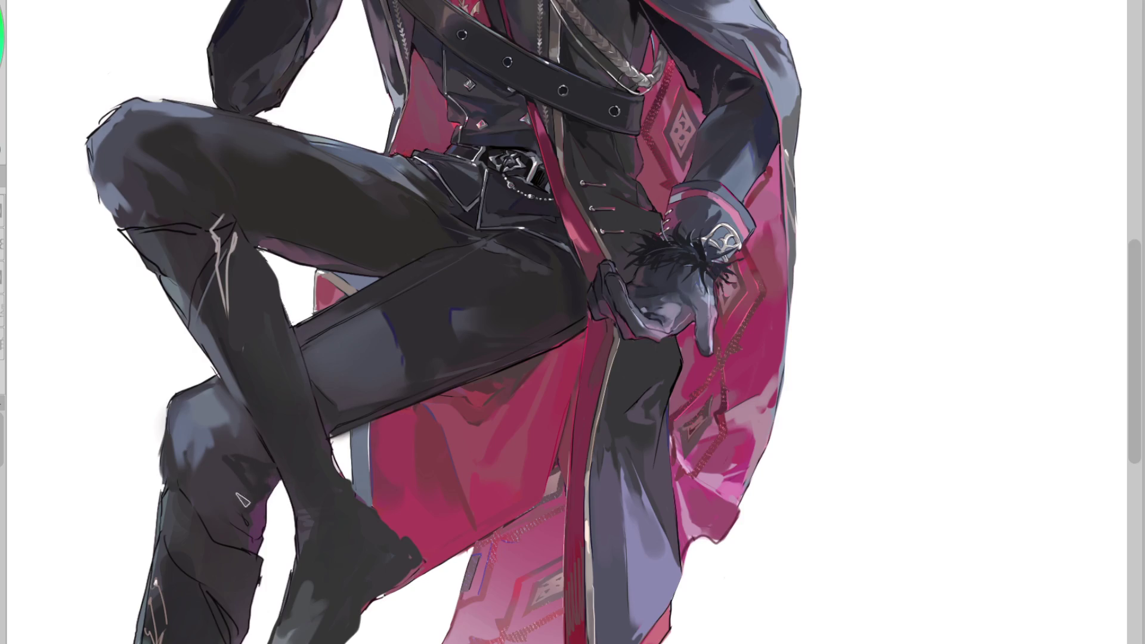
{"action": "left_click", "coordinate": [263, 504], "text": "alt"}
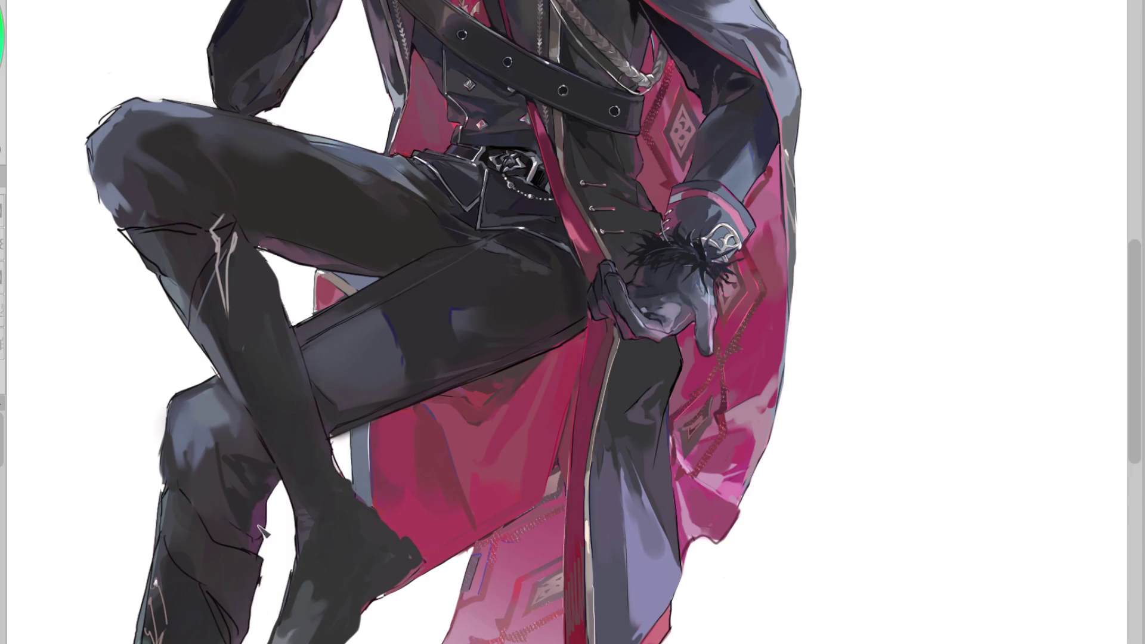
Select the lower boot's purple shadow with Auto Select, repaint inside it, then add darker purple strokes
{"action": "left_click", "coordinate": [296, 261], "text": "alt"}
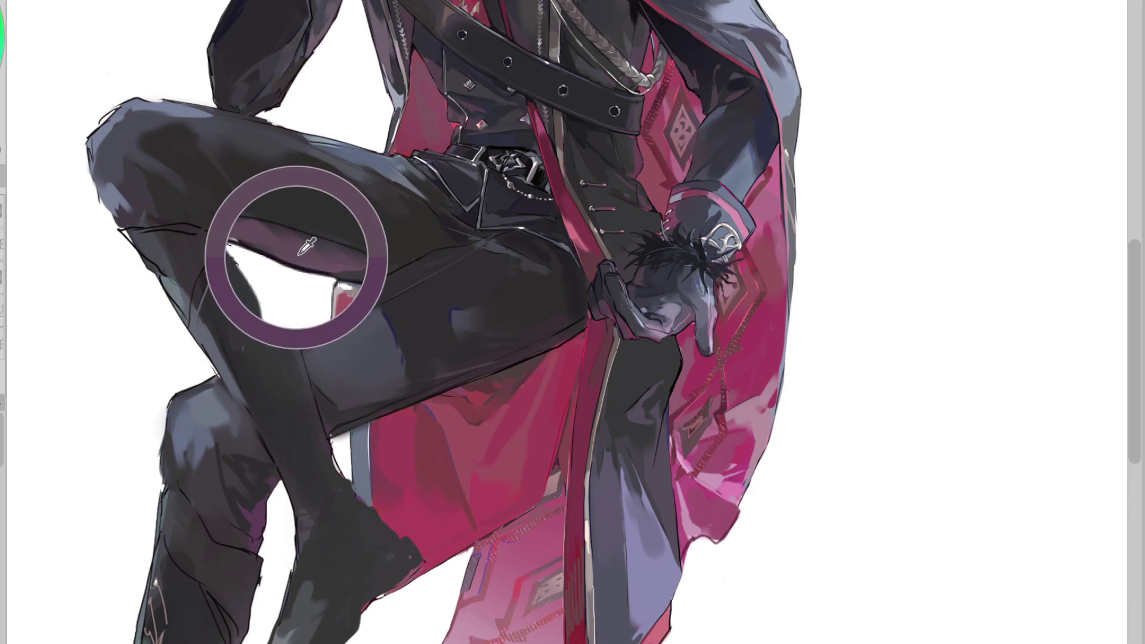
{"action": "key", "text": "w"}
{"action": "left_click", "coordinate": [275, 487]}
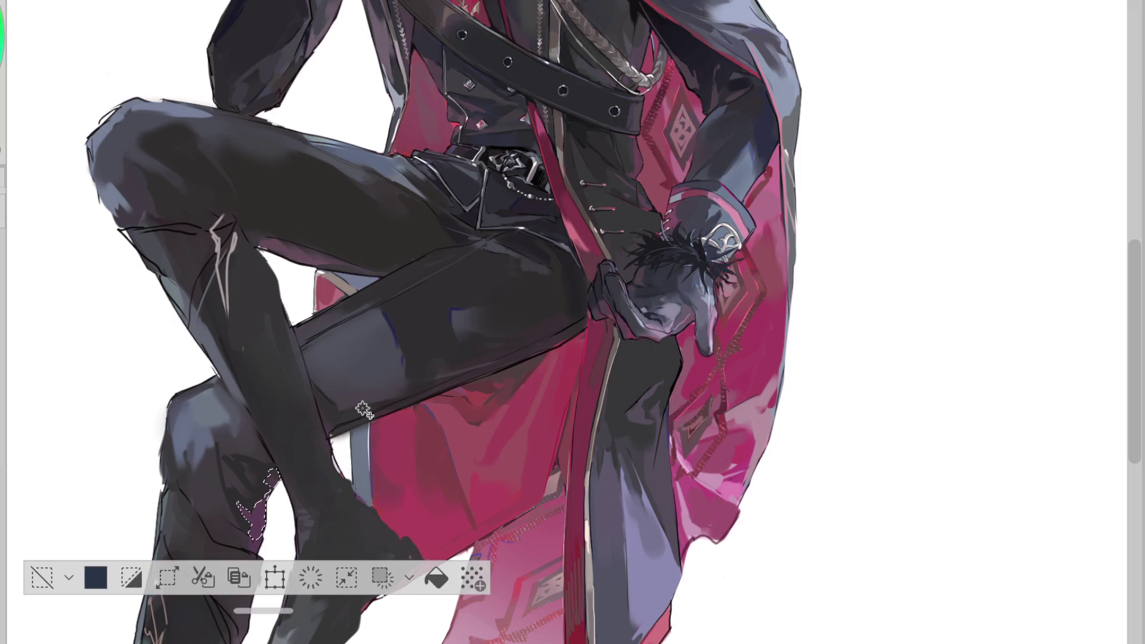
{"action": "left_click_drag", "start_coordinate": [268, 494], "coordinate": [247, 545]}
{"action": "key", "text": "ctrl+d"}
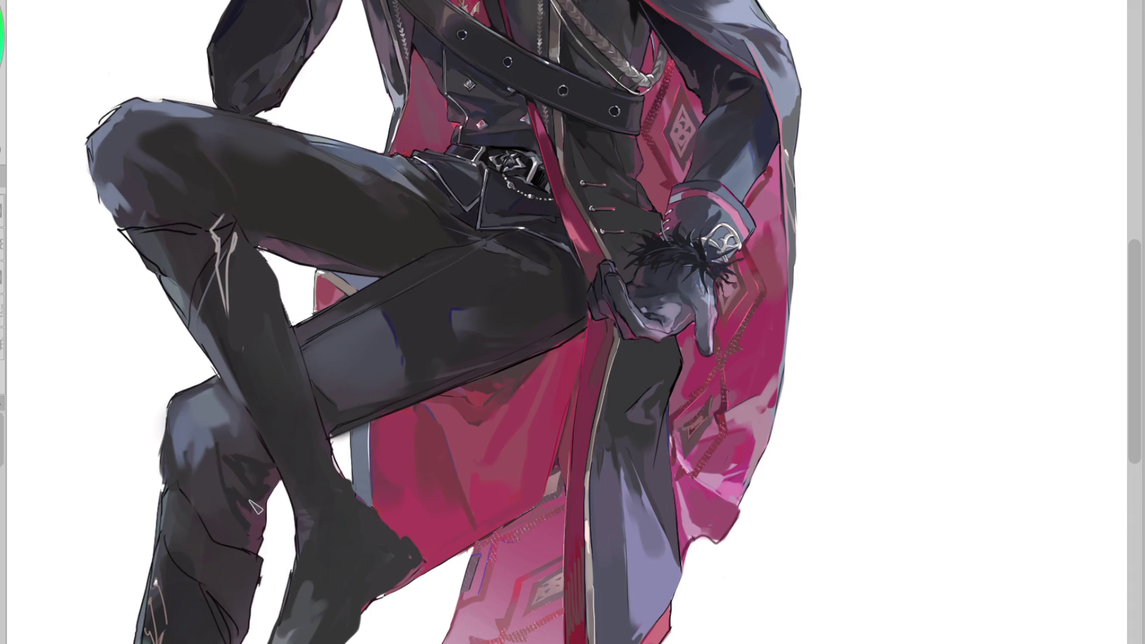
{"action": "left_click_drag", "start_coordinate": [234, 436], "coordinate": [228, 486]}
{"action": "mouse_move", "coordinate": [214, 421]}
{"action": "left_mouse_down"}
{"action": "mouse_move", "coordinate": [241, 468]}
{"action": "mouse_move", "coordinate": [241, 438]}
{"action": "mouse_move", "coordinate": [204, 475]}
{"action": "left_mouse_up"}
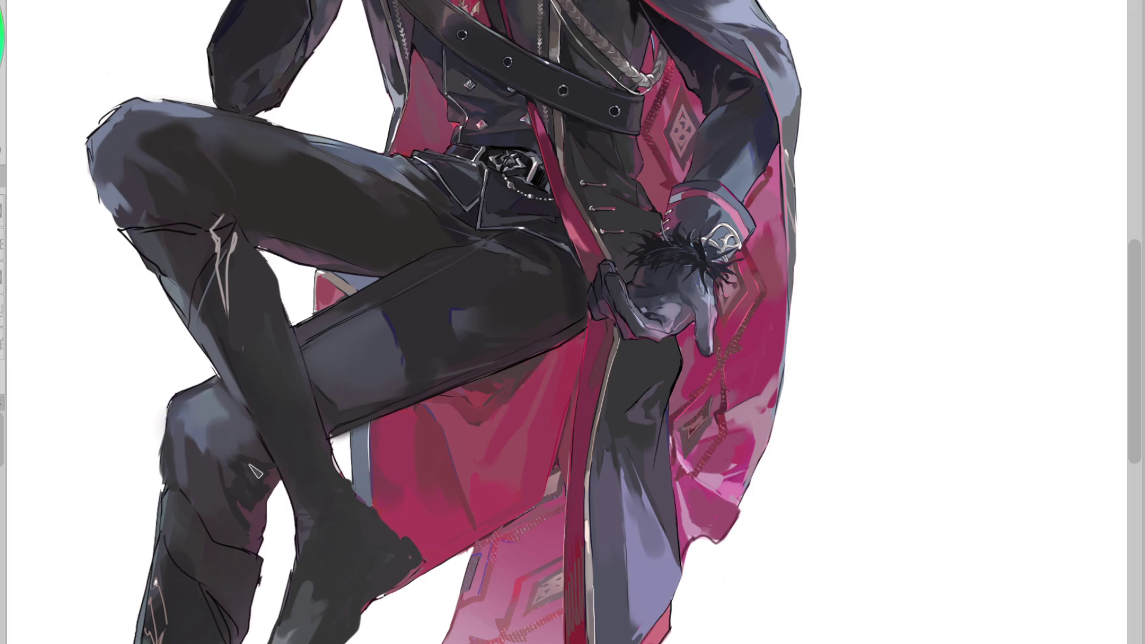
On the mirrored canvas, darken the shading above the knee and paint dark lines along its edges
{"action": "key", "text": "h"}
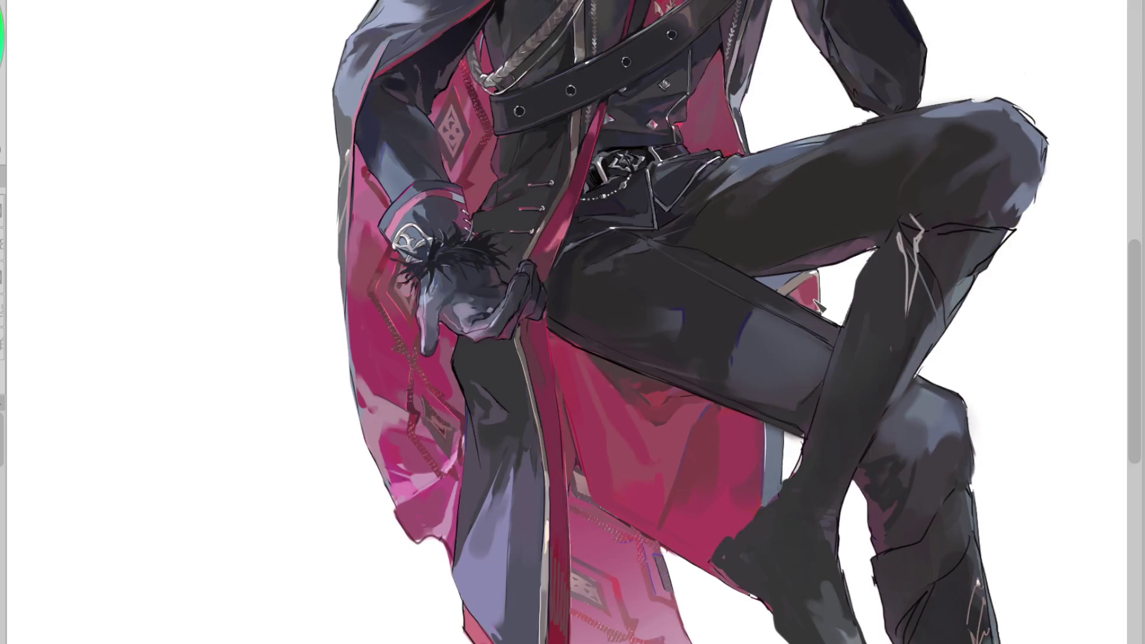
{"action": "scroll", "coordinate": [573, 321], "scroll_direction": "right", "scroll_amount": 5}
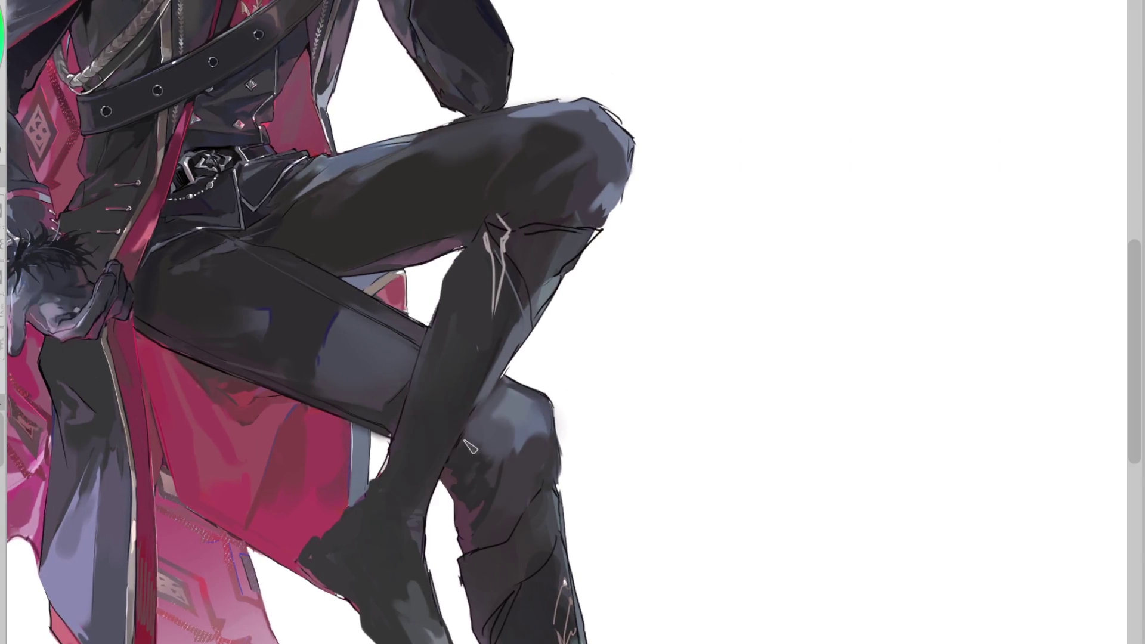
{"action": "left_click_drag", "start_coordinate": [500, 406], "coordinate": [471, 440]}
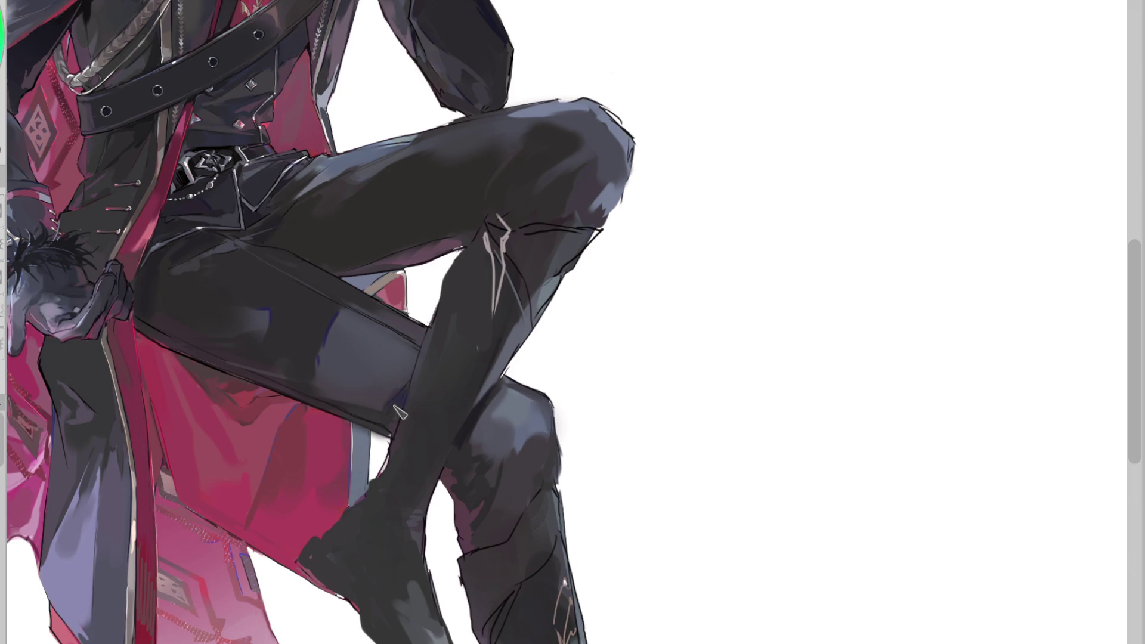
{"action": "mouse_move", "coordinate": [474, 418]}
{"action": "left_mouse_down"}
{"action": "mouse_move", "coordinate": [462, 439]}
{"action": "mouse_move", "coordinate": [492, 402]}
{"action": "left_mouse_up"}
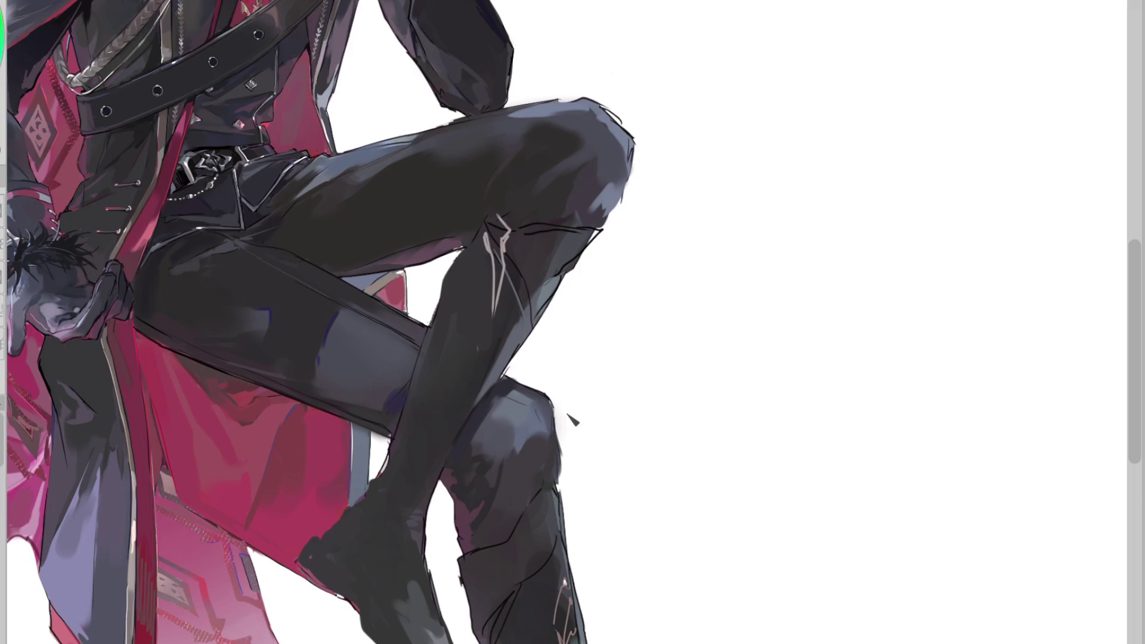
{"action": "mouse_move", "coordinate": [530, 410]}
{"action": "left_mouse_down"}
{"action": "mouse_move", "coordinate": [543, 426]}
{"action": "mouse_move", "coordinate": [537, 496]}
{"action": "left_mouse_up"}
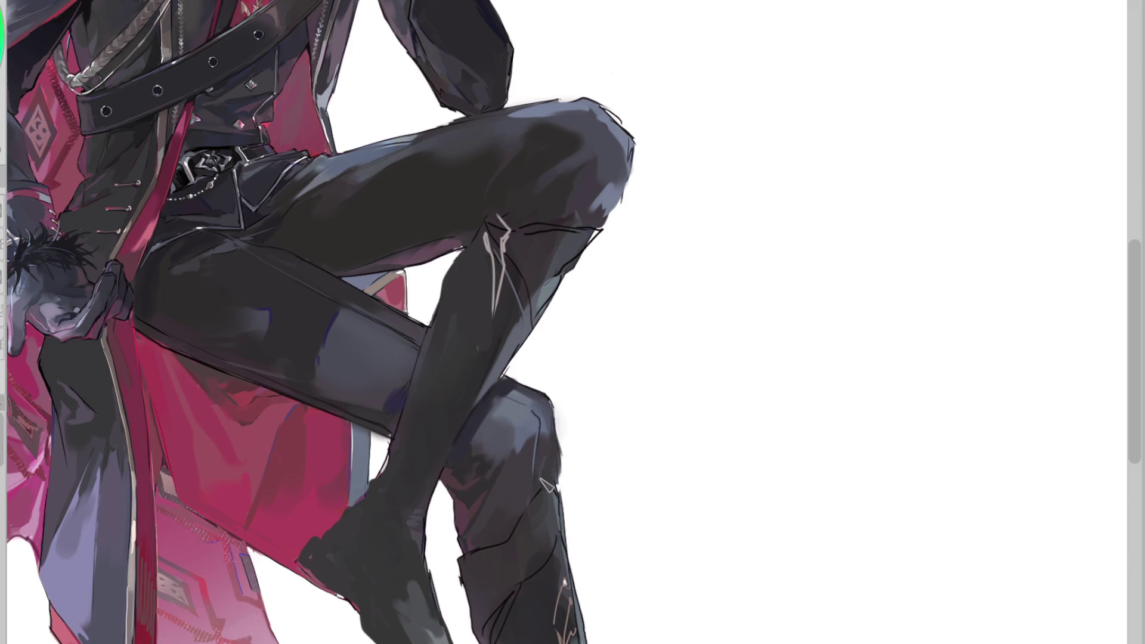
{"action": "left_click_drag", "start_coordinate": [557, 459], "coordinate": [563, 434]}
{"action": "key", "text": "h"}
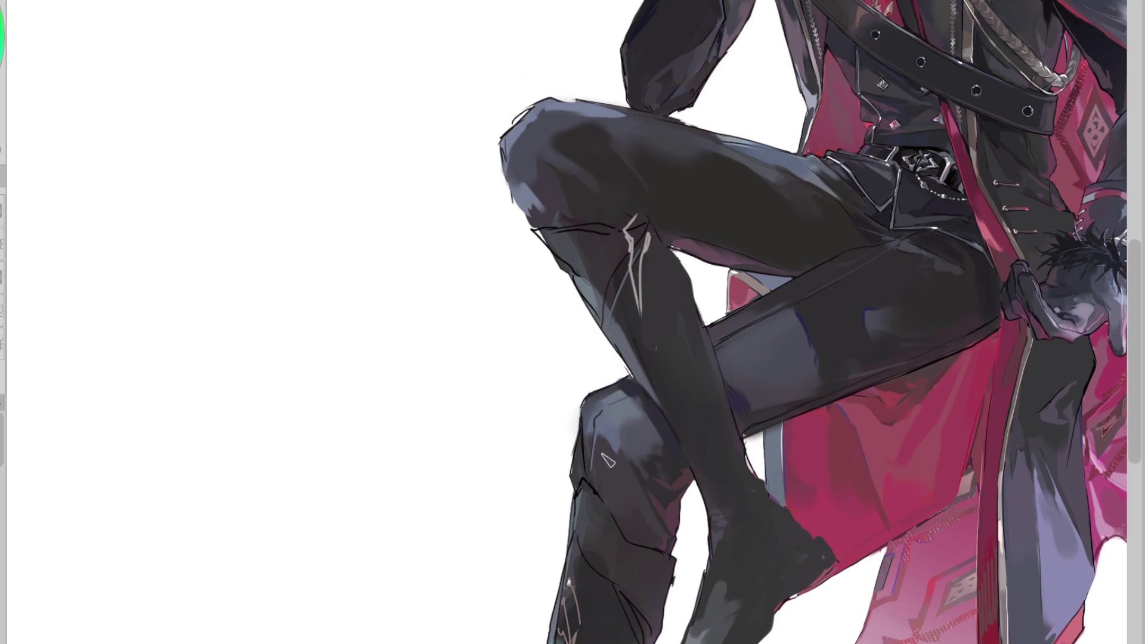
{"action": "scroll", "coordinate": [516, 272], "scroll_direction": "down", "scroll_amount": 1}
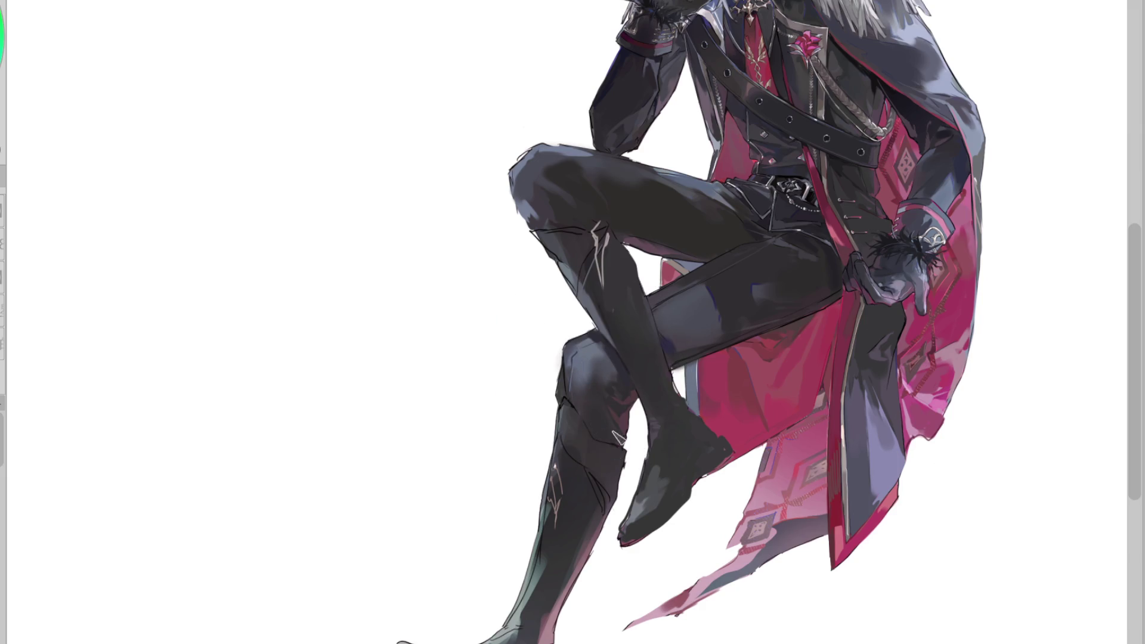
{"action": "key", "text": "w"}
{"action": "scroll", "coordinate": [620, 364], "scroll_direction": "up", "scroll_amount": 2}
{"action": "left_click", "coordinate": [548, 357]}
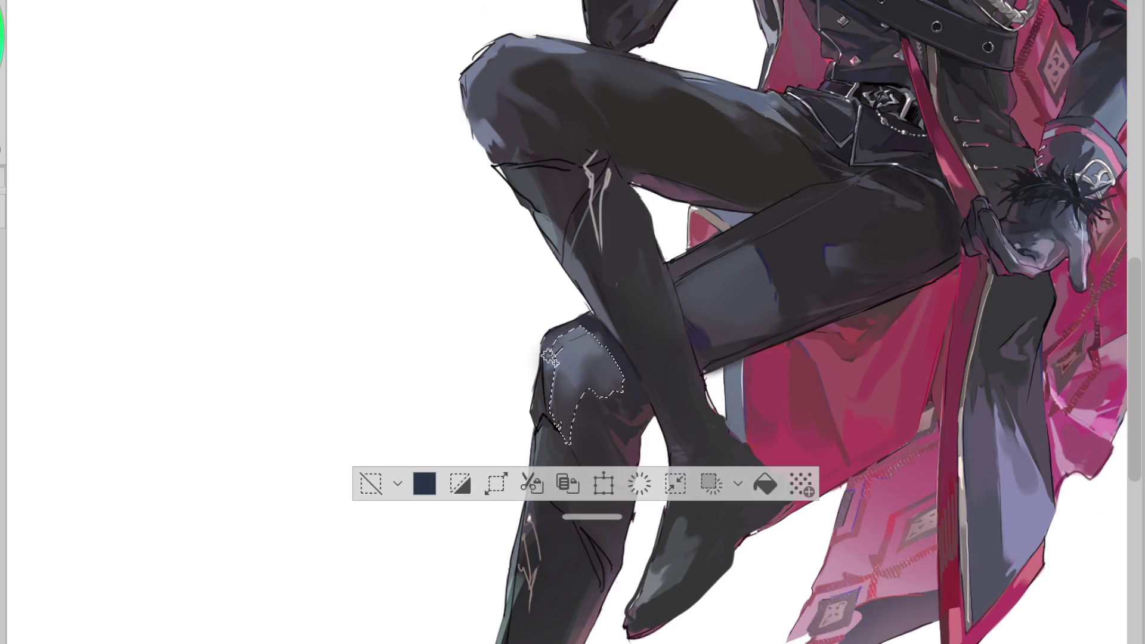
{"action": "key", "text": "b"}
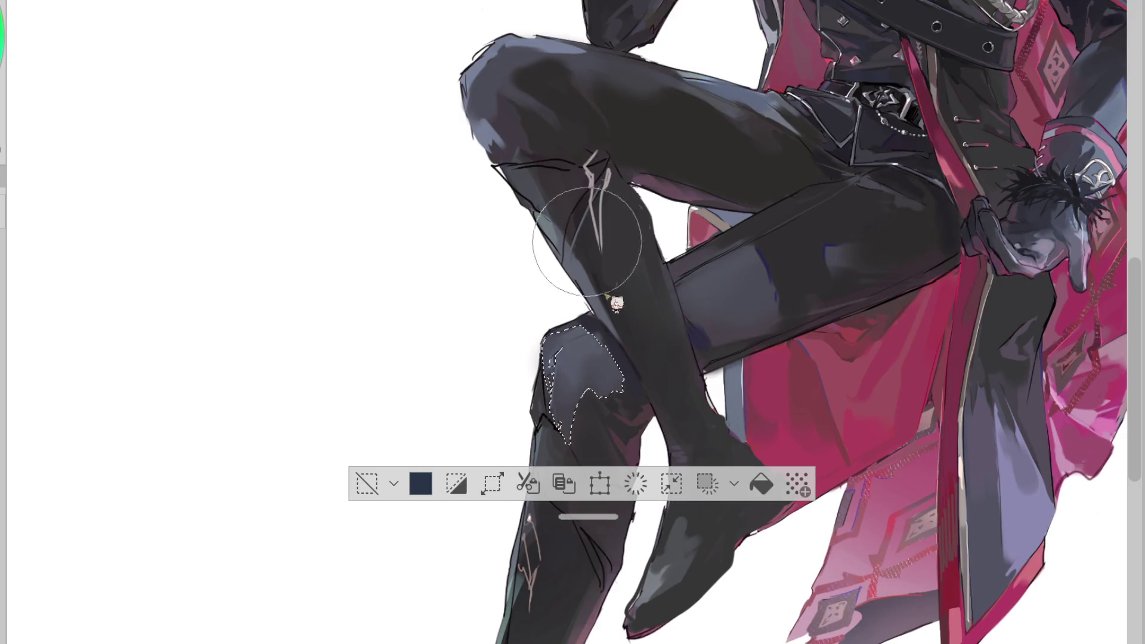
{"action": "left_click", "coordinate": [367, 483]}
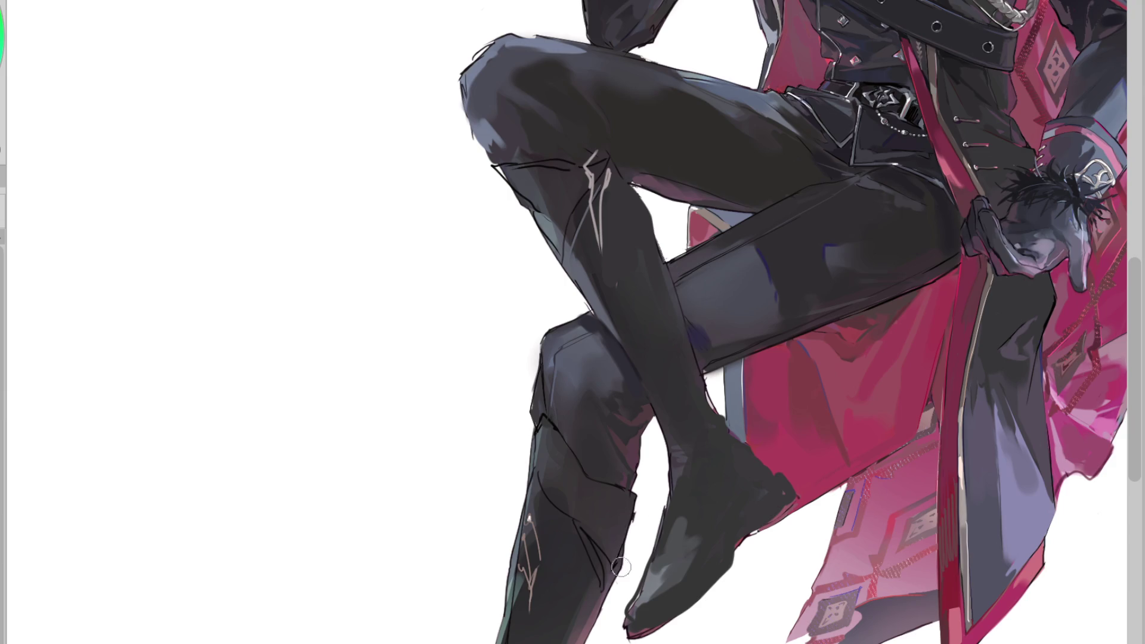
{"action": "scroll", "coordinate": [625, 569], "scroll_direction": "down", "scroll_amount": 2}
{"action": "scroll", "coordinate": [646, 482], "scroll_direction": "up", "scroll_amount": 2}
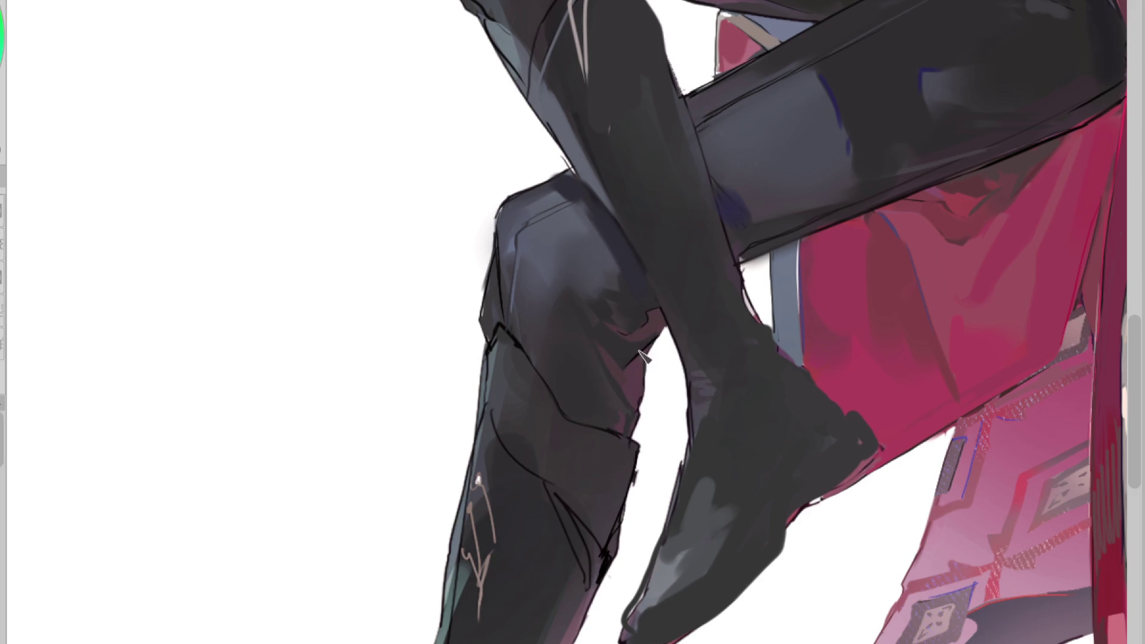
{"action": "left_click", "coordinate": [635, 351], "text": "alt"}
{"action": "left_click", "coordinate": [656, 337], "text": "alt"}
{"action": "mouse_move", "coordinate": [683, 382]}
{"action": "left_mouse_down"}
{"action": "mouse_move", "coordinate": [655, 333]}
{"action": "mouse_move", "coordinate": [621, 338]}
{"action": "mouse_move", "coordinate": [656, 344]}
{"action": "mouse_move", "coordinate": [640, 424]}
{"action": "left_mouse_up"}
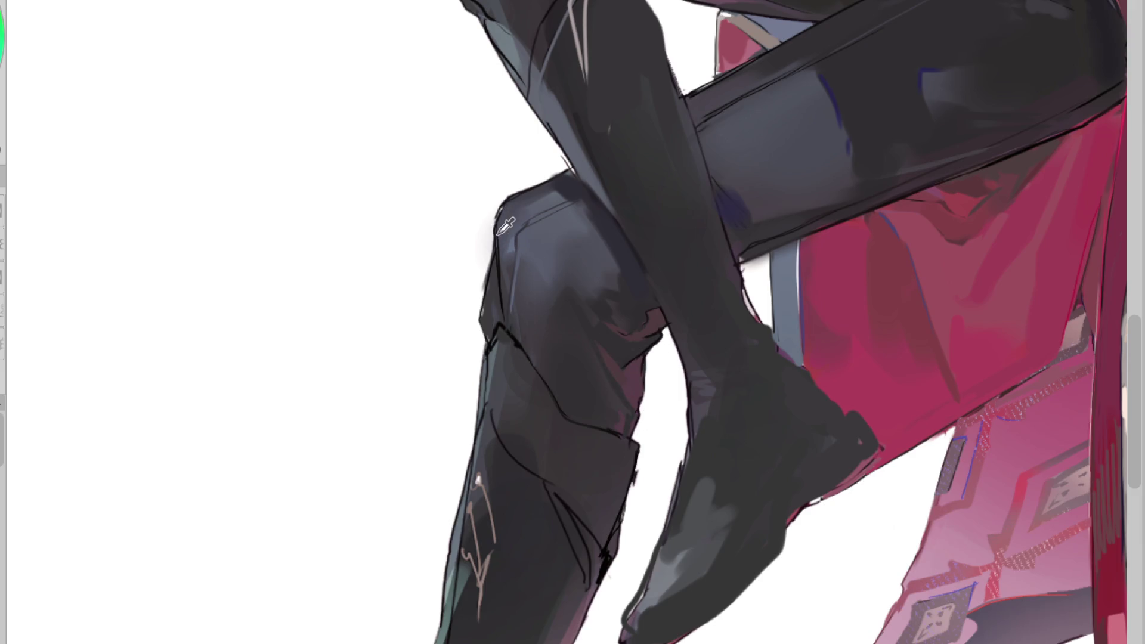
{"action": "scroll", "coordinate": [512, 209], "scroll_direction": "up", "scroll_amount": 2}
{"action": "scroll", "coordinate": [534, 498], "scroll_direction": "down", "scroll_amount": 2}
{"action": "scroll", "coordinate": [534, 497], "scroll_direction": "down", "scroll_amount": 1}
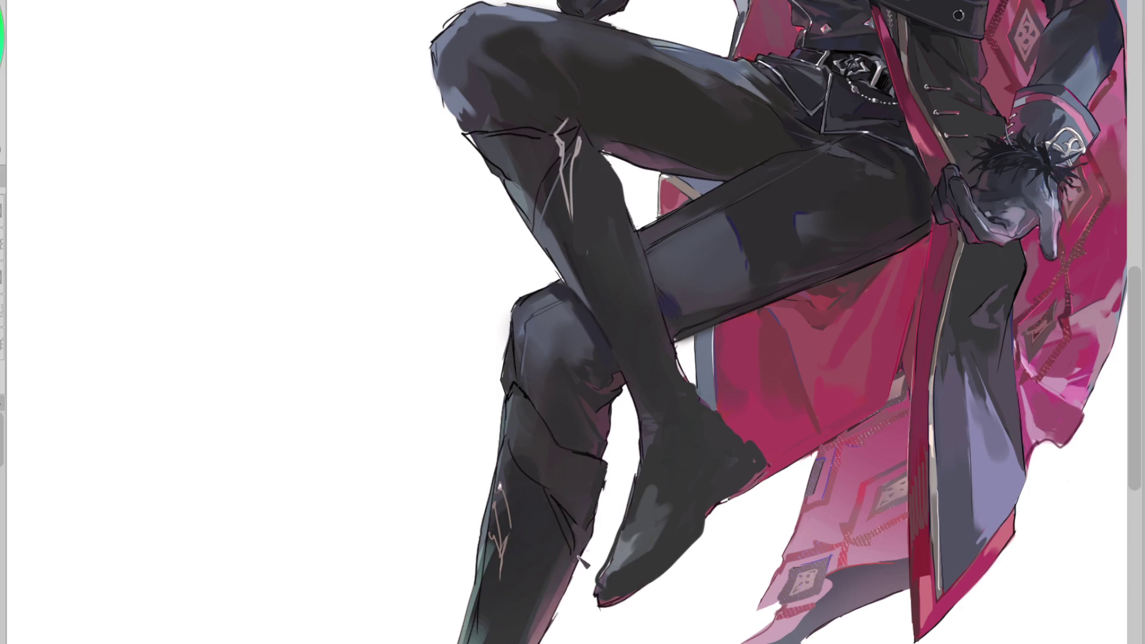
{"action": "scroll", "coordinate": [581, 233], "scroll_direction": "down", "scroll_amount": 2}
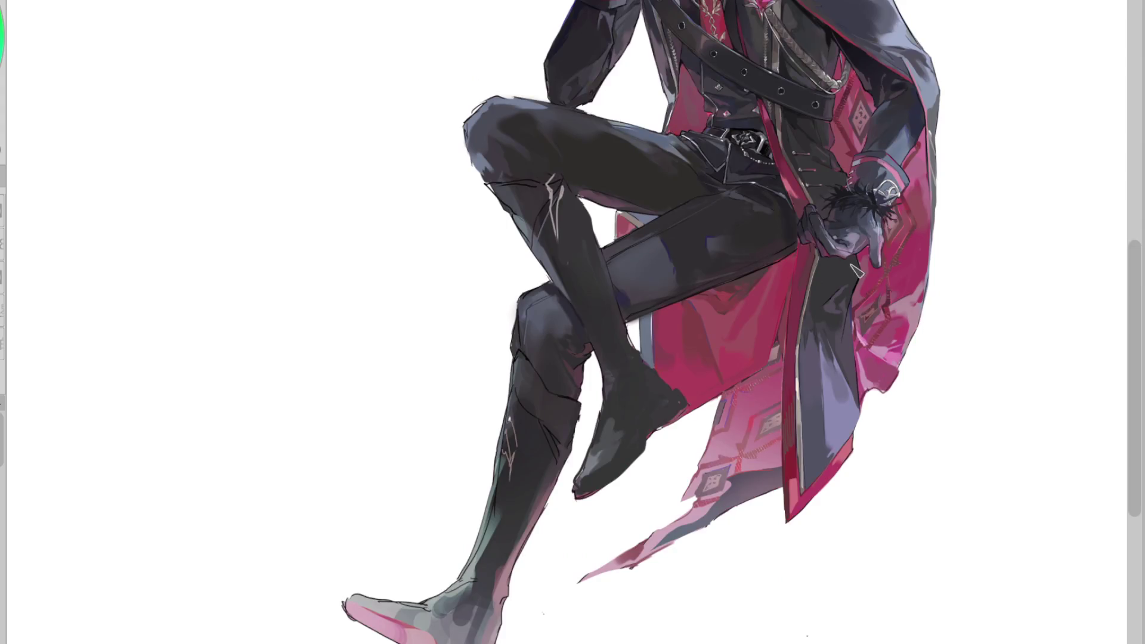
Mirror the canvas and reshape the pink reflected tint on the lower boot's toe
{"action": "key", "text": "h"}
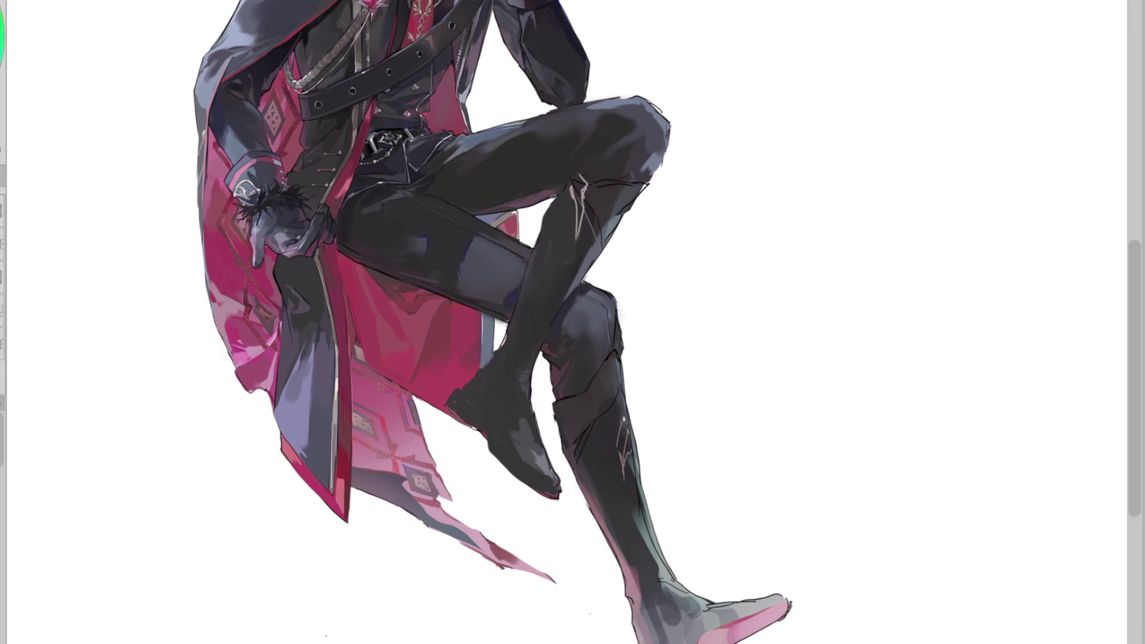
{"action": "mouse_move", "coordinate": [786, 607]}
{"action": "left_mouse_down"}
{"action": "mouse_move", "coordinate": [769, 623]}
{"action": "mouse_move", "coordinate": [787, 607]}
{"action": "left_mouse_up"}
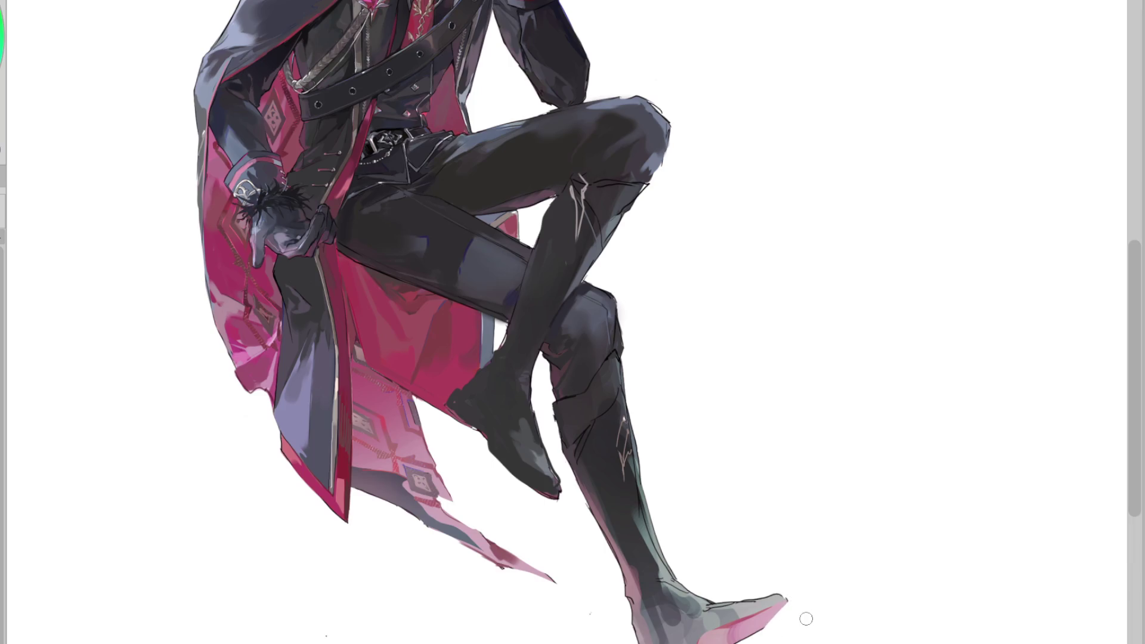
Add a light highlight along the thigh's top and darken its top outline, discarding a stray thin stroke
{"action": "key", "text": "m"}
{"action": "scroll", "coordinate": [629, 18], "scroll_direction": "up", "scroll_amount": 4}
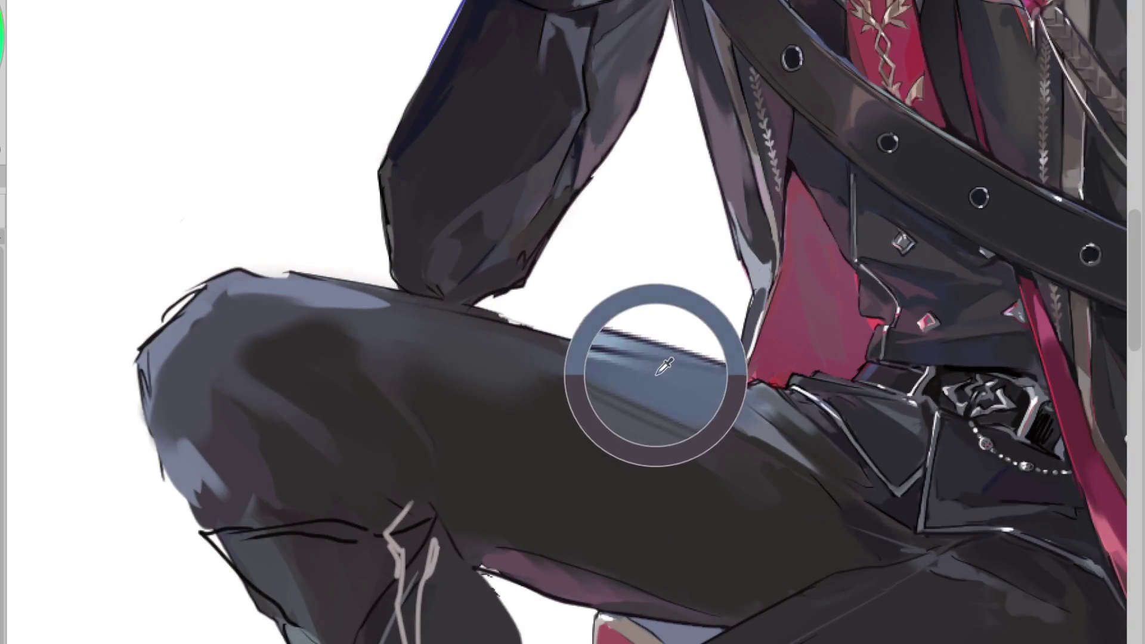
{"action": "left_click_drag", "start_coordinate": [573, 347], "coordinate": [708, 377]}
{"action": "left_click_drag", "start_coordinate": [625, 361], "coordinate": [715, 380]}
{"action": "left_click_drag", "start_coordinate": [513, 324], "coordinate": [330, 294]}
{"action": "key", "text": "ctrl+z"}
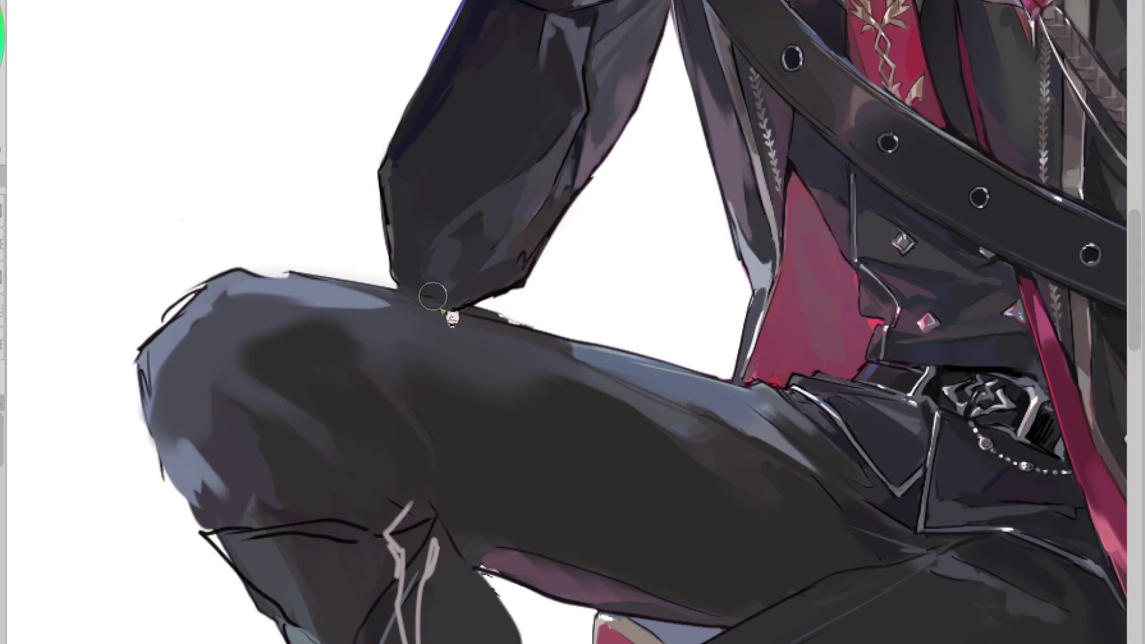
{"action": "left_click", "coordinate": [493, 294], "text": "alt"}
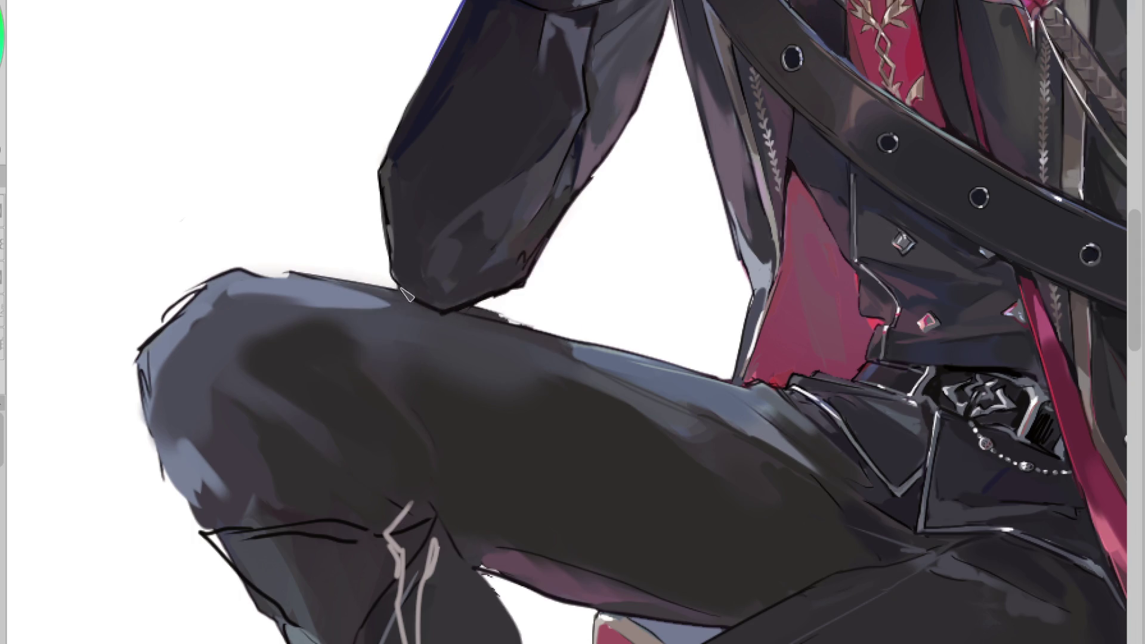
{"action": "mouse_move", "coordinate": [381, 292]}
{"action": "left_mouse_down"}
{"action": "mouse_move", "coordinate": [262, 273]}
{"action": "mouse_move", "coordinate": [301, 288]}
{"action": "left_mouse_up"}
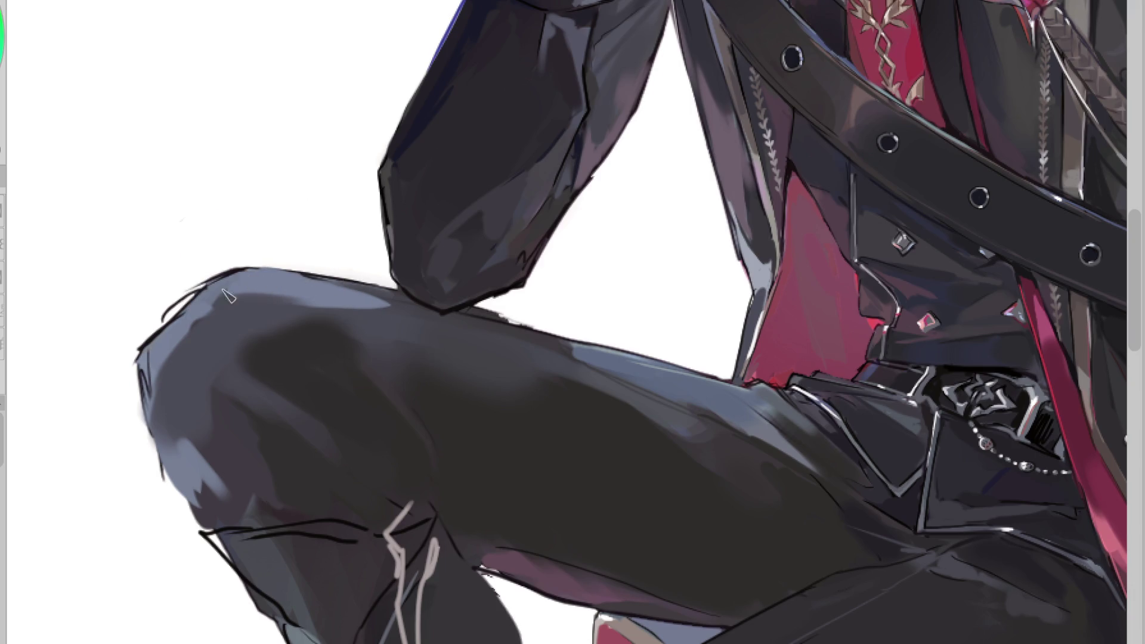
Redraw the bent knee's left and upper edges as clean, smooth dark outlines
{"action": "mouse_move", "coordinate": [167, 316]}
{"action": "left_mouse_down"}
{"action": "mouse_move", "coordinate": [205, 256]}
{"action": "mouse_move", "coordinate": [235, 236]}
{"action": "left_mouse_up"}
{"action": "left_click_drag", "start_coordinate": [126, 373], "coordinate": [163, 503]}
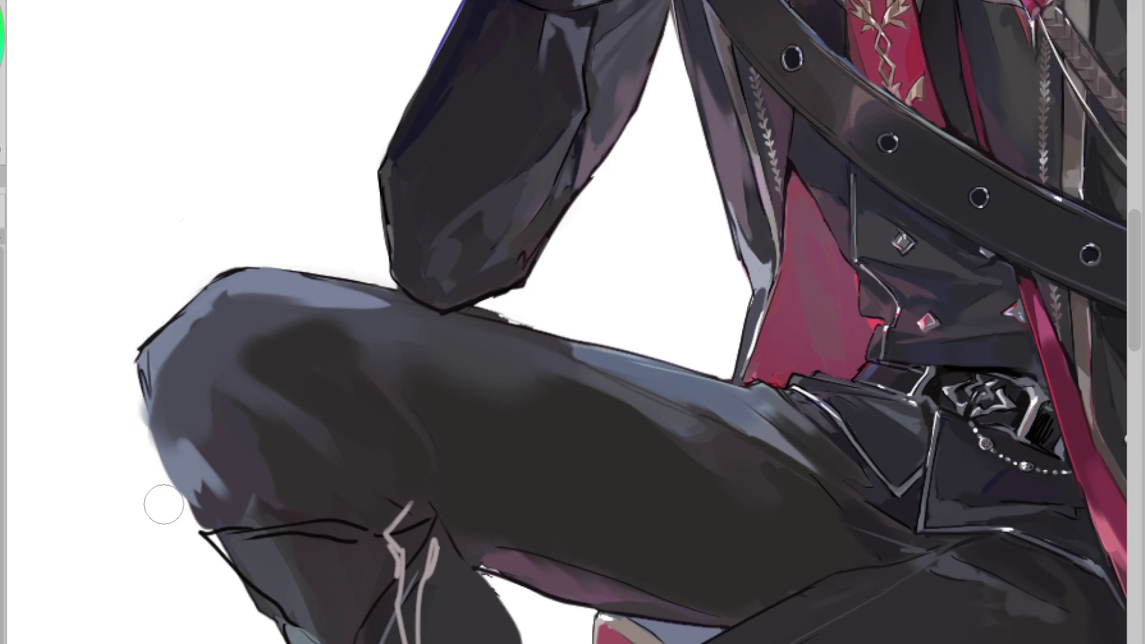
{"action": "left_click_drag", "start_coordinate": [136, 361], "coordinate": [172, 474]}
{"action": "left_click_drag", "start_coordinate": [142, 369], "coordinate": [226, 488]}
{"action": "left_click_drag", "start_coordinate": [158, 398], "coordinate": [221, 494]}
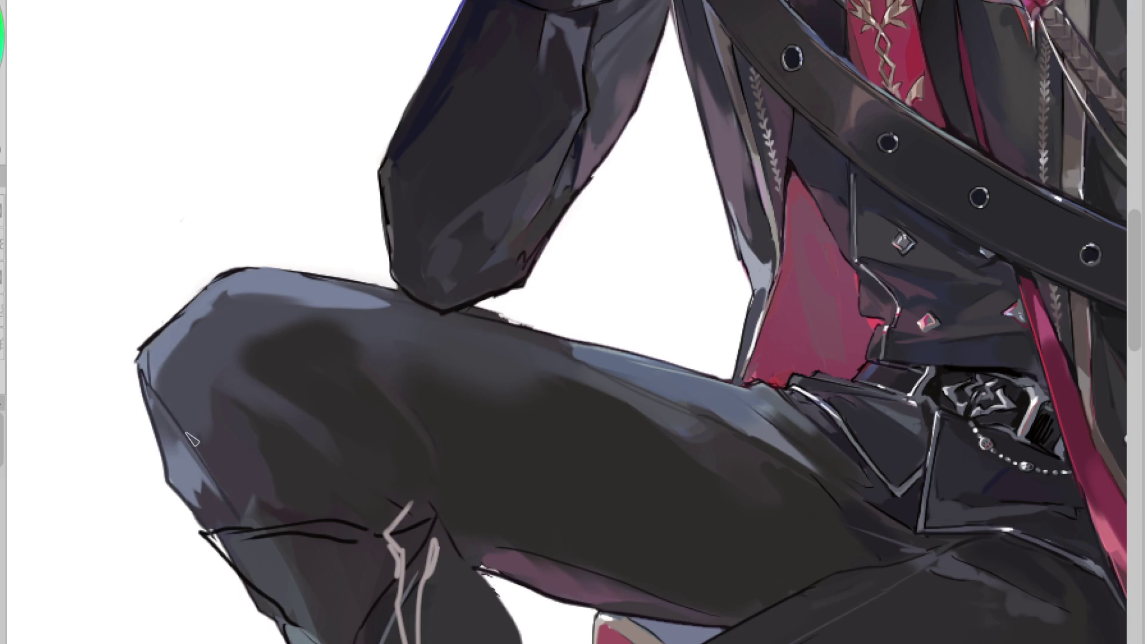
{"action": "left_click_drag", "start_coordinate": [150, 364], "coordinate": [222, 494]}
{"action": "left_click", "coordinate": [149, 362], "text": "alt"}
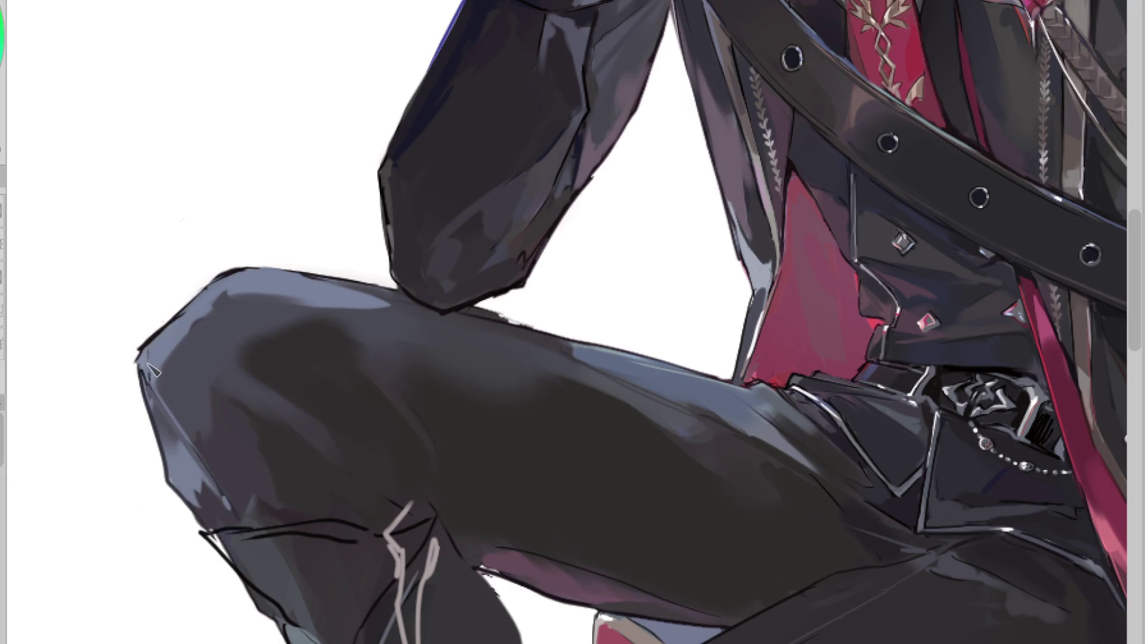
{"action": "left_click", "coordinate": [159, 393], "text": "alt"}
{"action": "left_click", "coordinate": [180, 314], "text": "alt"}
{"action": "left_click_drag", "start_coordinate": [143, 365], "coordinate": [179, 315]}
{"action": "left_click_drag", "start_coordinate": [229, 273], "coordinate": [360, 289]}
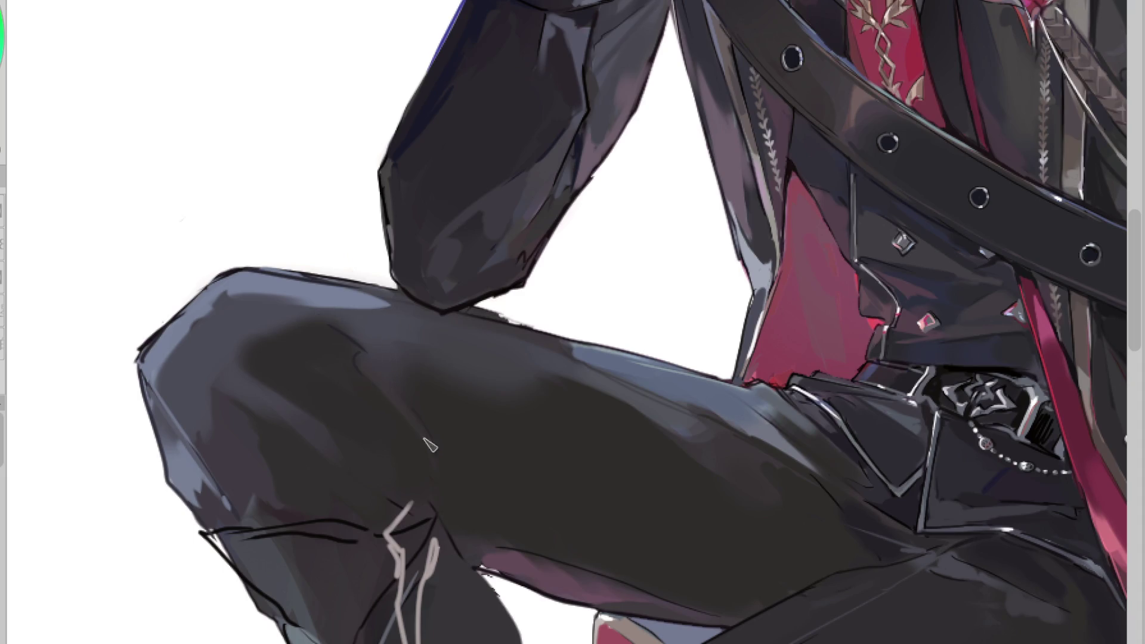
{"action": "key", "text": "h"}
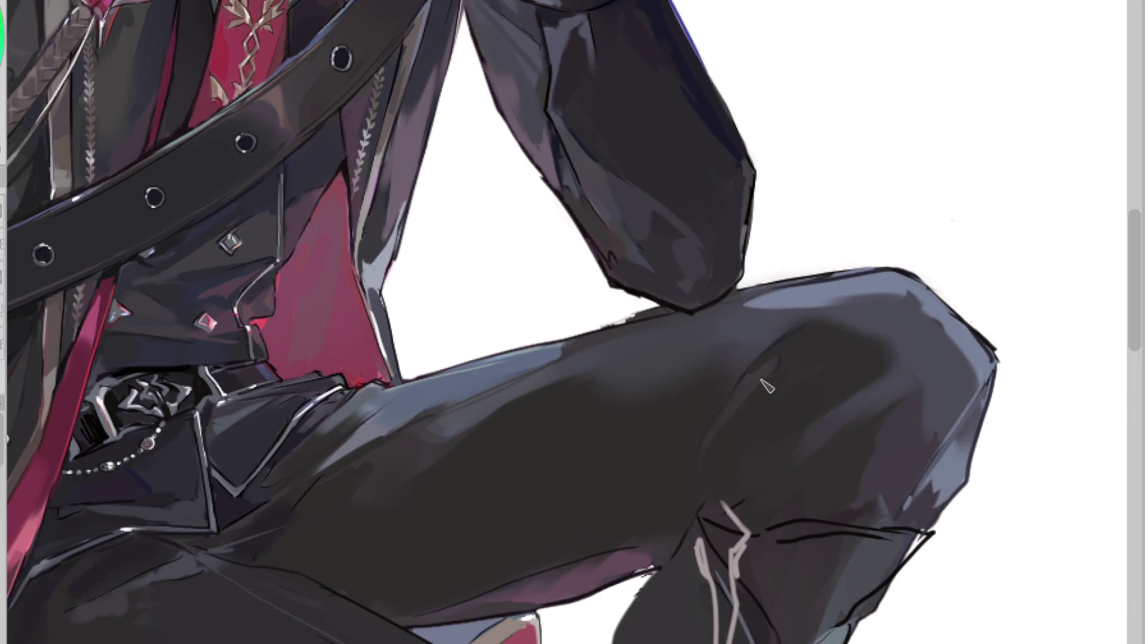
Paint out the pale streak on the knee with sampled dark tones, then flip the view back
{"action": "left_click_drag", "start_coordinate": [748, 409], "coordinate": [778, 380]}
{"action": "left_click", "coordinate": [772, 331], "text": "alt"}
{"action": "left_click_drag", "start_coordinate": [798, 327], "coordinate": [739, 388]}
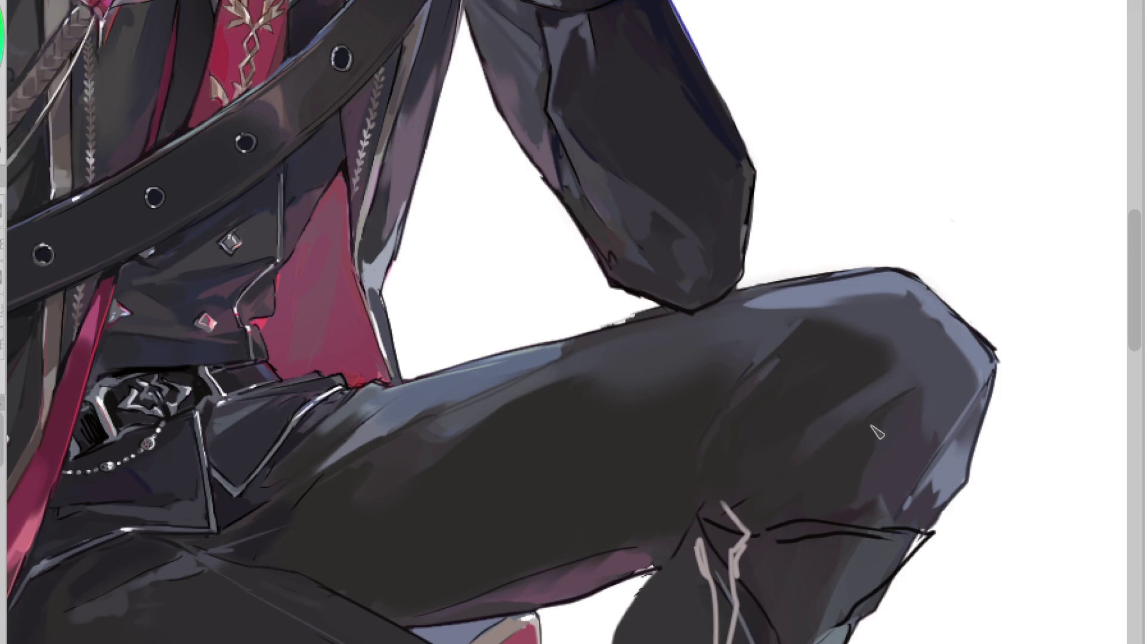
{"action": "scroll", "coordinate": [854, 111], "scroll_direction": "down", "scroll_amount": 2}
{"action": "key", "text": "h"}
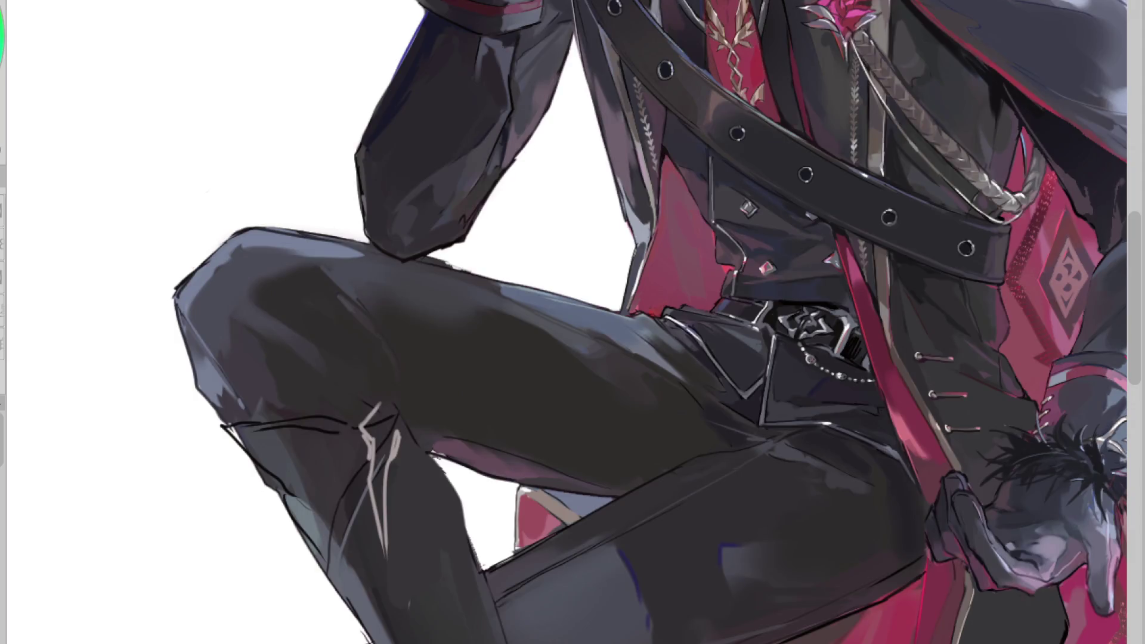
{"action": "key", "text": "ctrl+z"}
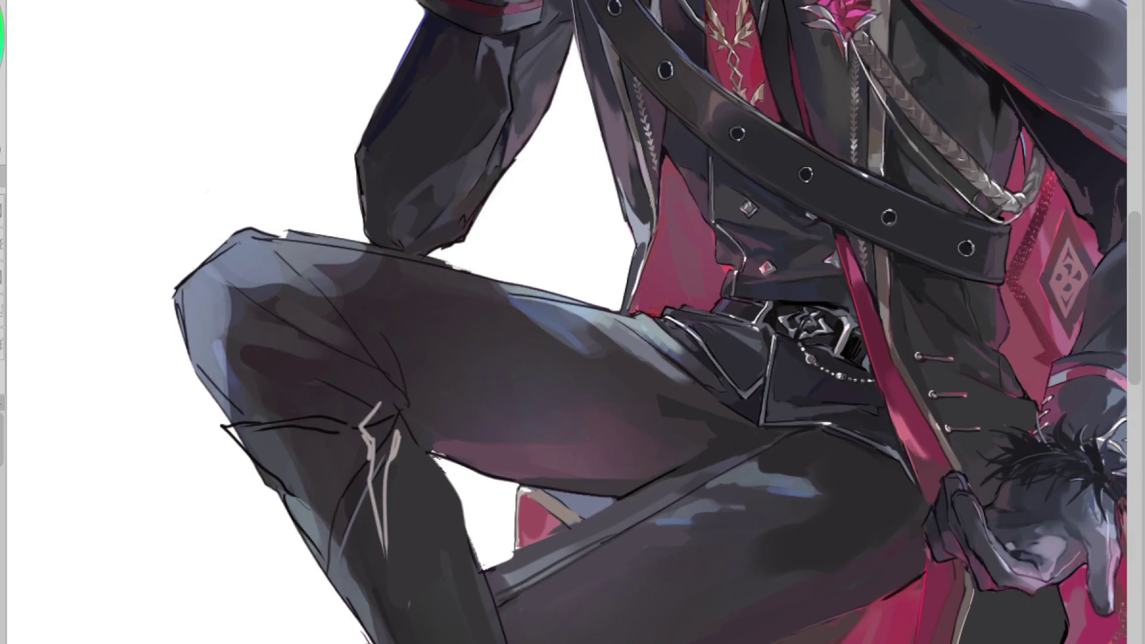
{"action": "key", "text": "ctrl+y"}
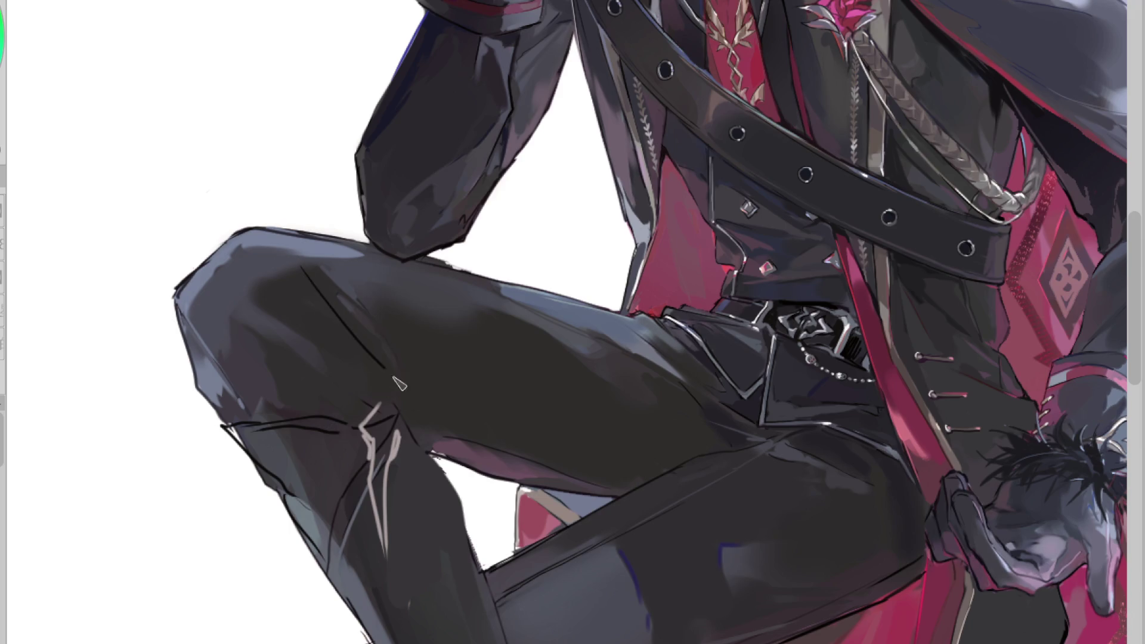
Soften and darken the raised thigh's shading with soft strokes in eyedropped thigh tones
{"action": "left_click", "coordinate": [335, 305], "text": "alt"}
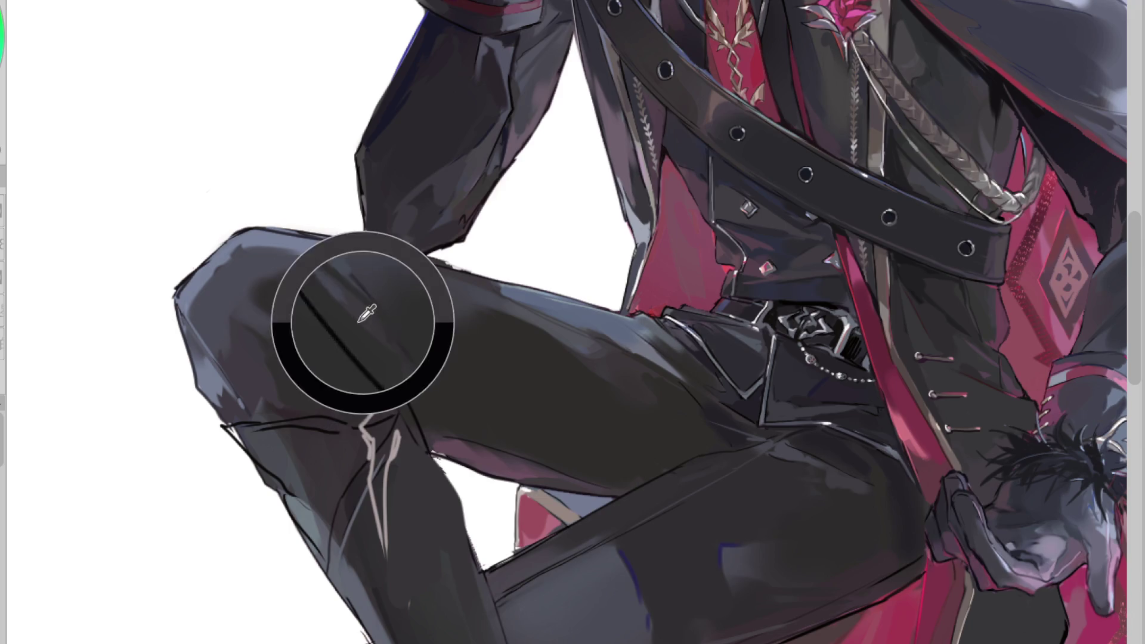
{"action": "left_click", "coordinate": [333, 292], "text": "alt"}
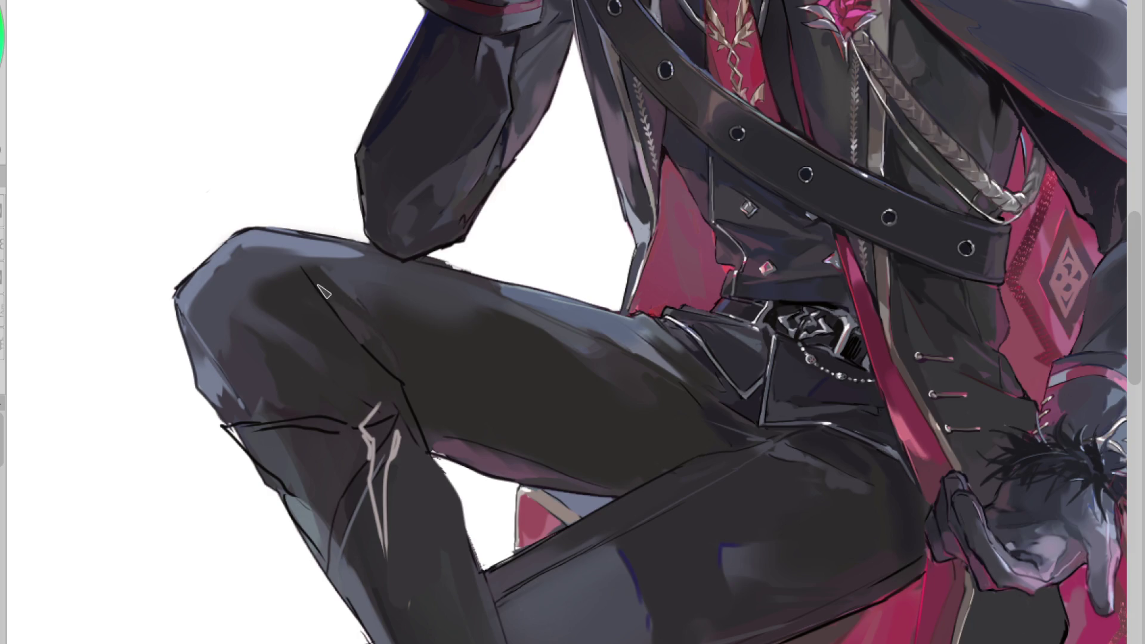
{"action": "left_click", "coordinate": [320, 279], "text": "alt"}
{"action": "left_click", "coordinate": [257, 316], "text": "alt"}
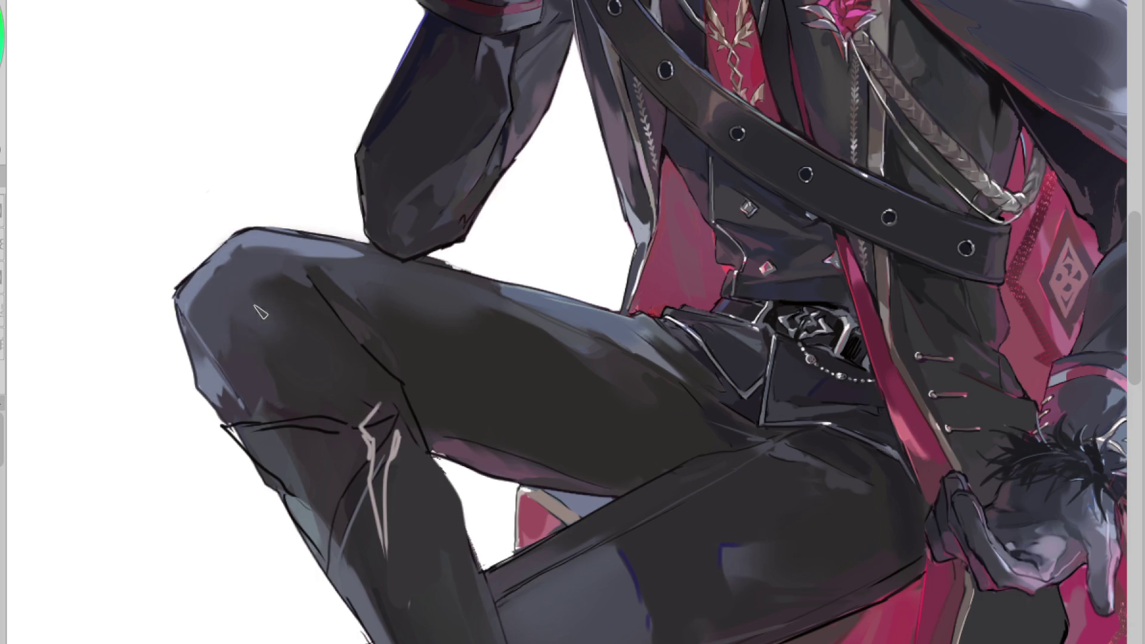
{"action": "left_click", "coordinate": [296, 309], "text": "alt"}
{"action": "left_click_drag", "start_coordinate": [296, 309], "coordinate": [262, 351]}
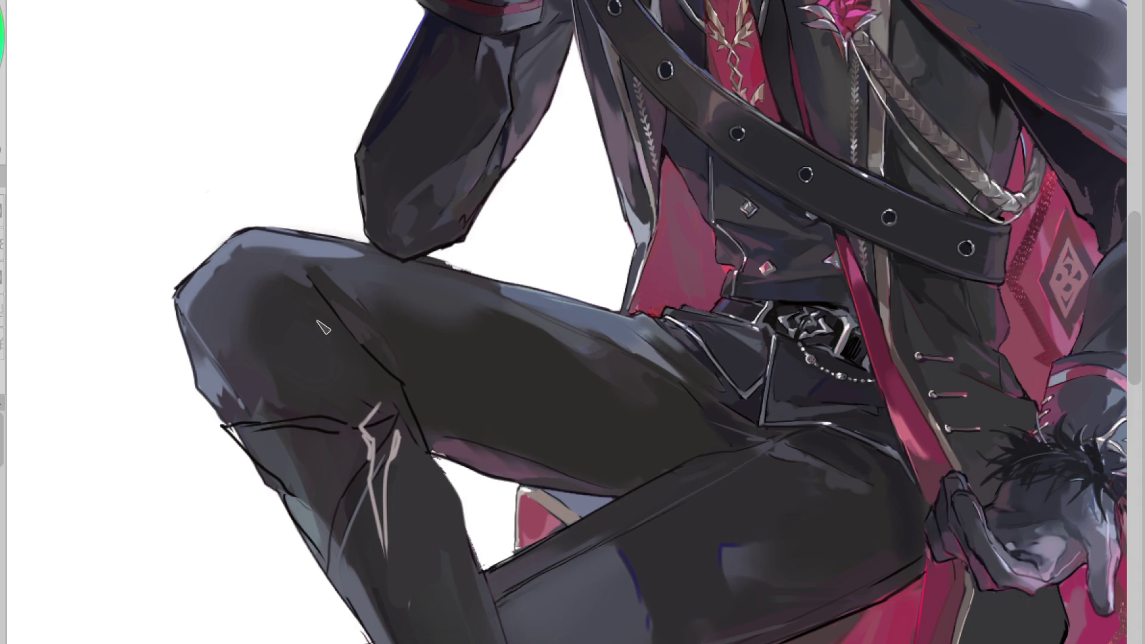
{"action": "left_click_drag", "start_coordinate": [212, 307], "coordinate": [274, 334]}
{"action": "left_click", "coordinate": [270, 332], "text": "alt"}
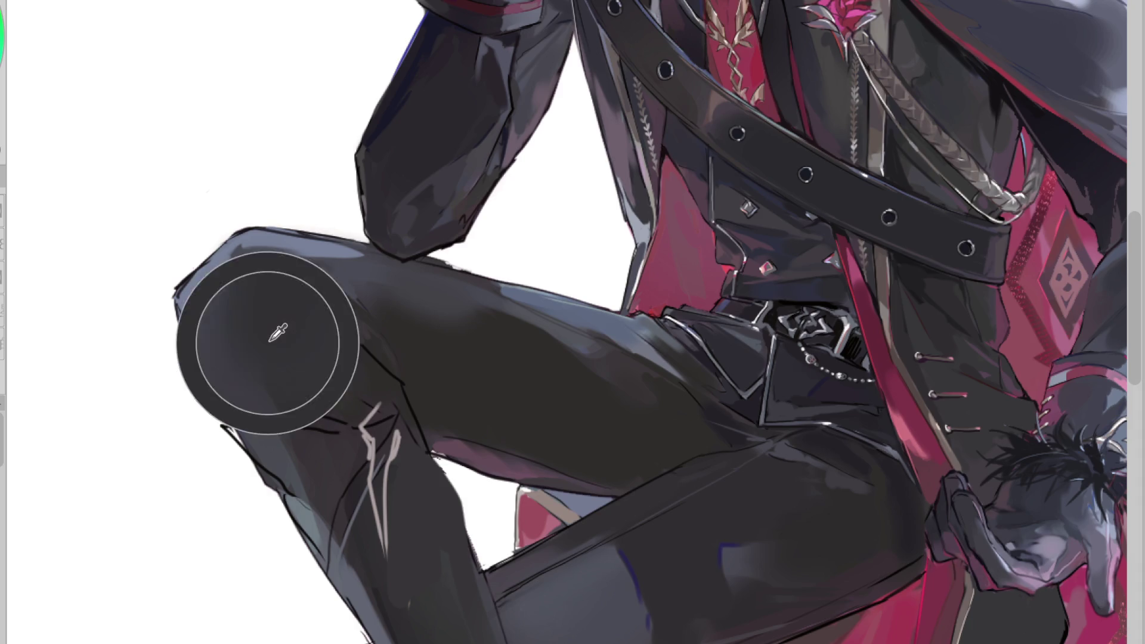
{"action": "left_click", "coordinate": [231, 351], "text": "alt"}
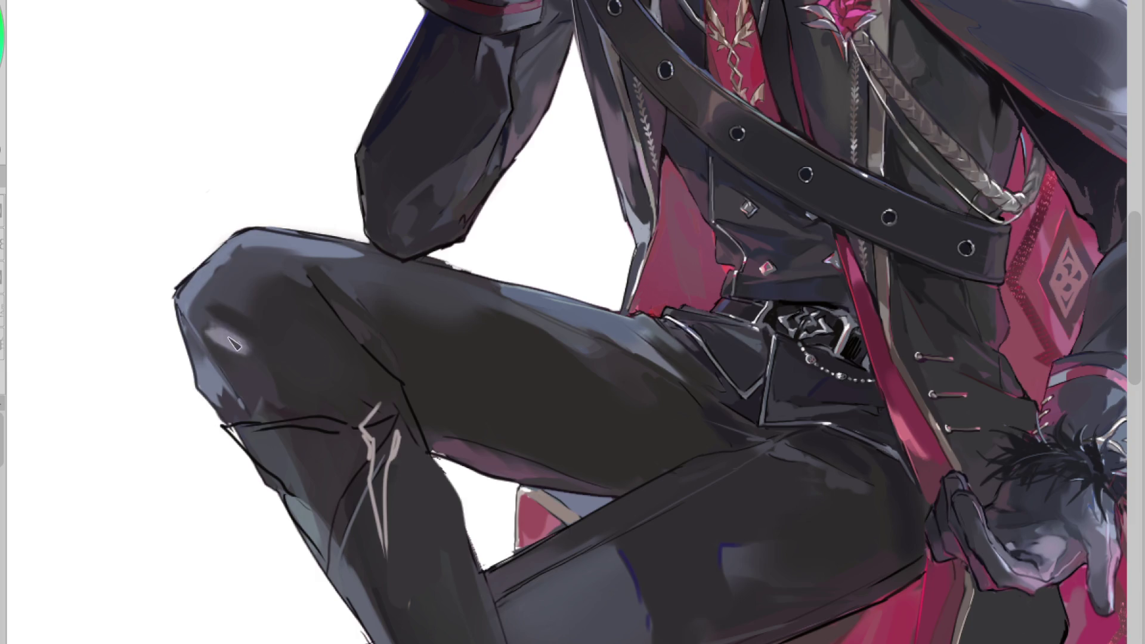
{"action": "left_click", "coordinate": [232, 346], "text": "alt"}
{"action": "left_click", "coordinate": [212, 319], "text": "alt"}
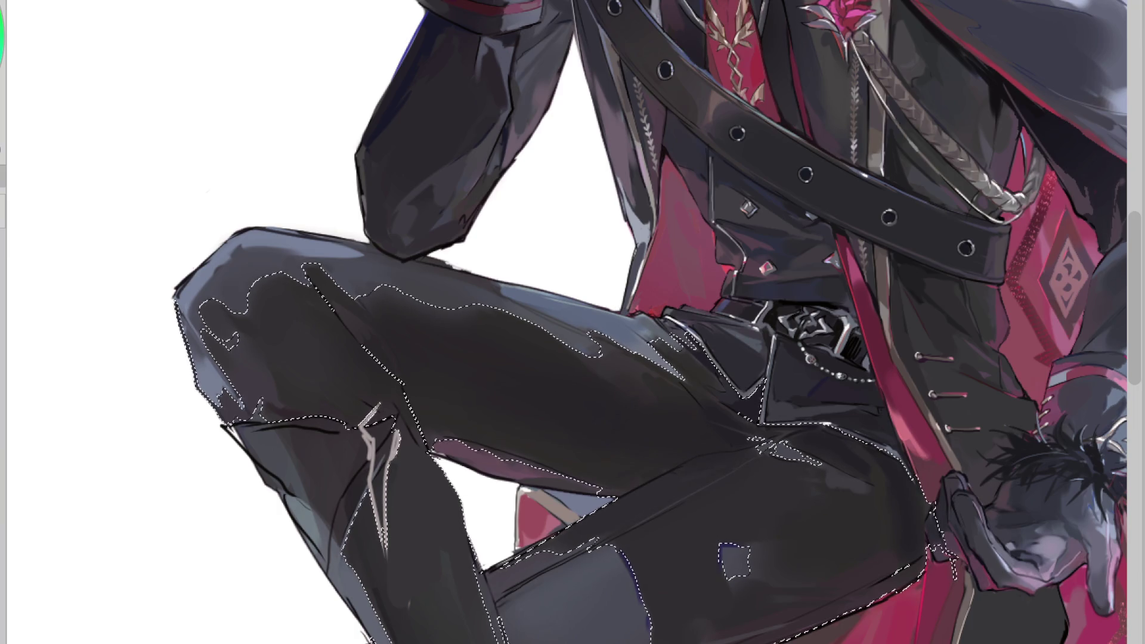
Deselect, zoom out, and flip the canvas back and forth to review the seated figure
{"action": "key", "text": "ctrl+d"}
{"action": "scroll", "coordinate": [624, 315], "scroll_direction": "down", "scroll_amount": 2}
{"action": "key", "text": "h"}
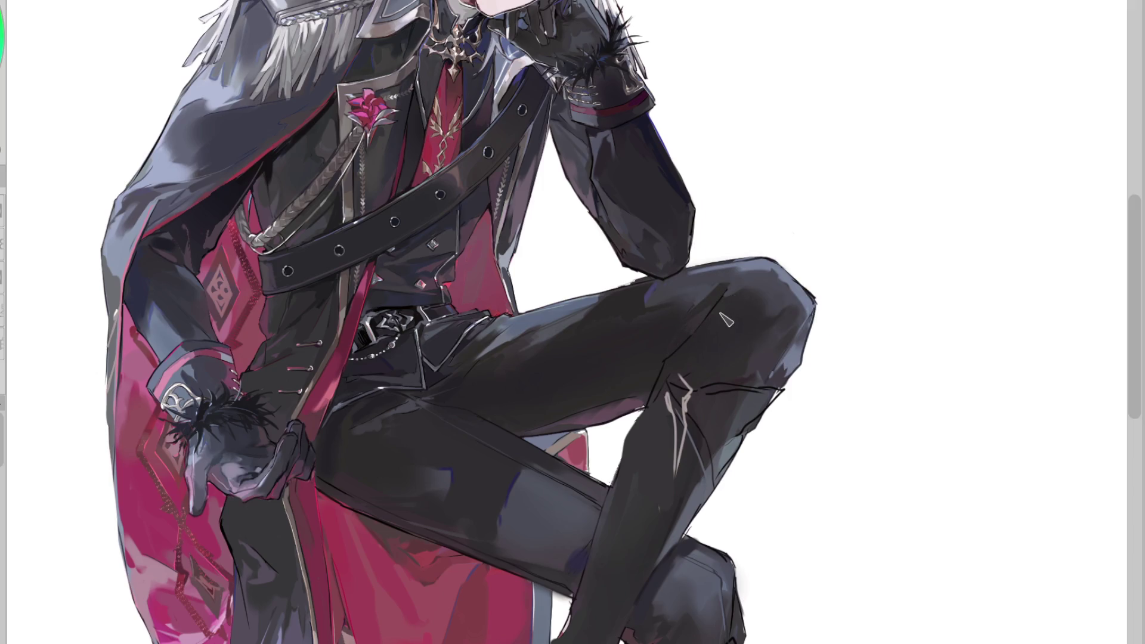
{"action": "key", "text": "h"}
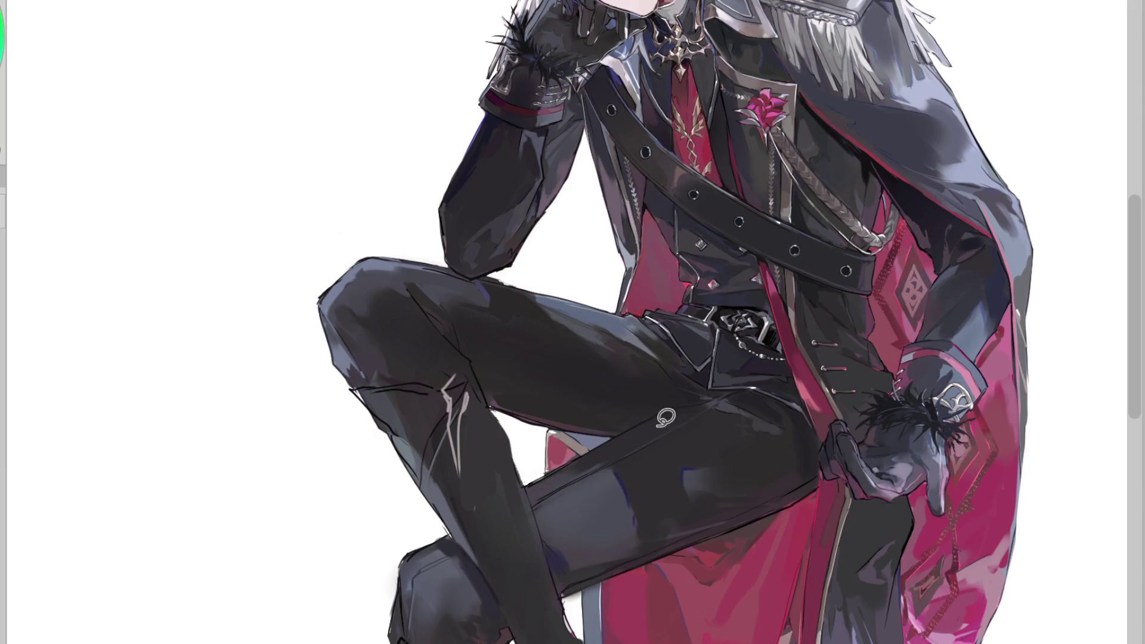
Sample trouser and strap tones, then draw a thin light edge beneath the elbow
{"action": "left_click", "coordinate": [495, 401], "text": "alt"}
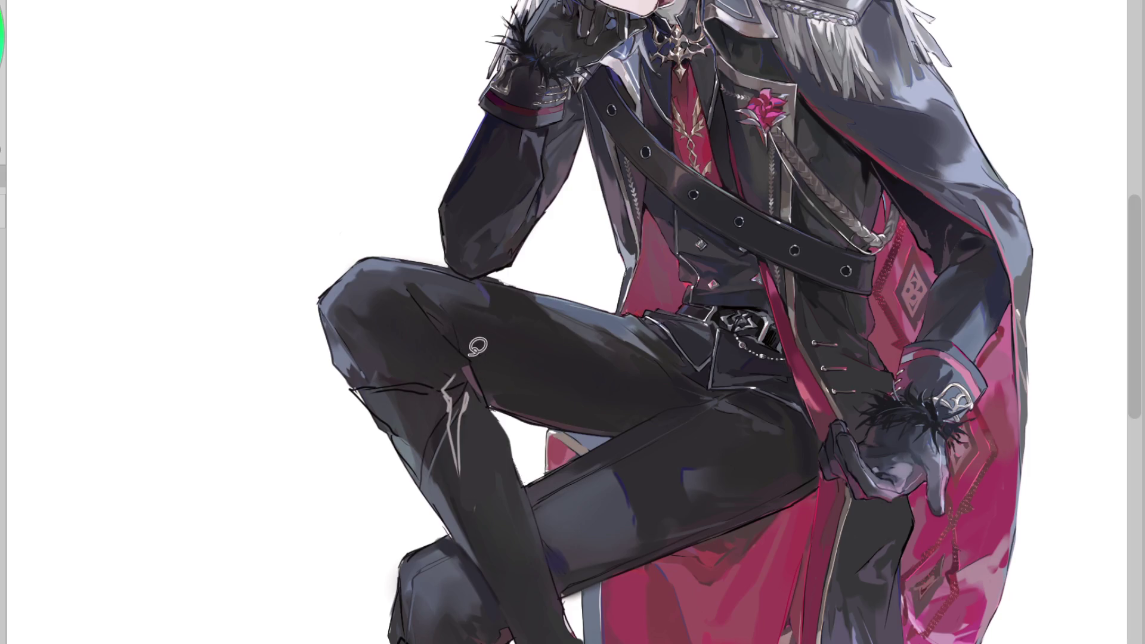
{"action": "left_click", "coordinate": [609, 422], "text": "alt"}
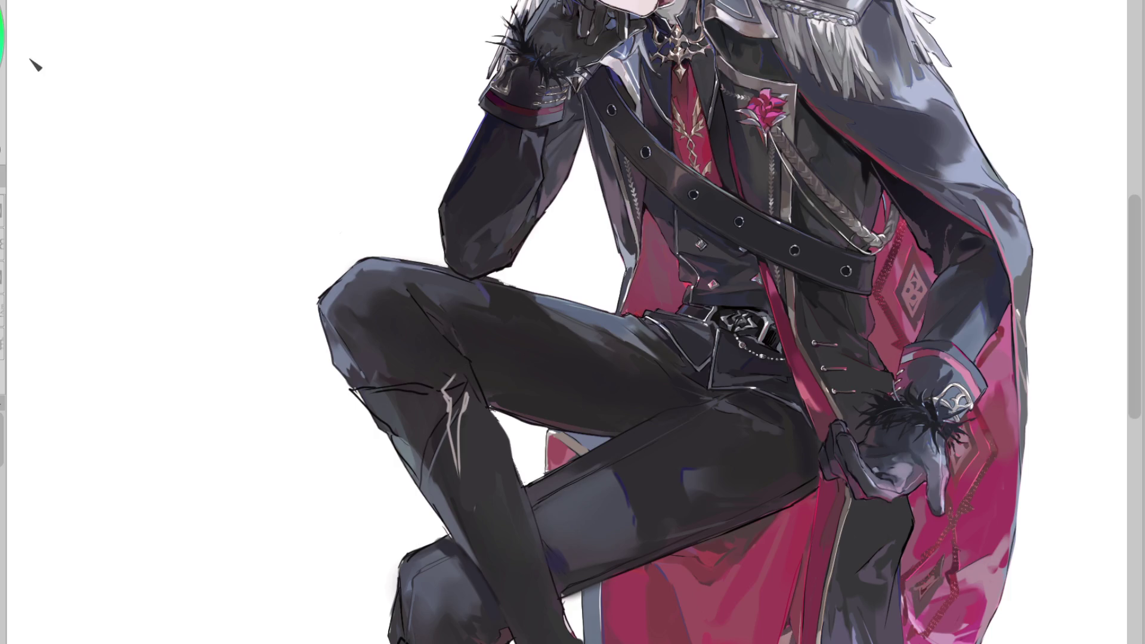
{"action": "scroll", "coordinate": [462, 329], "scroll_direction": "up", "scroll_amount": 2}
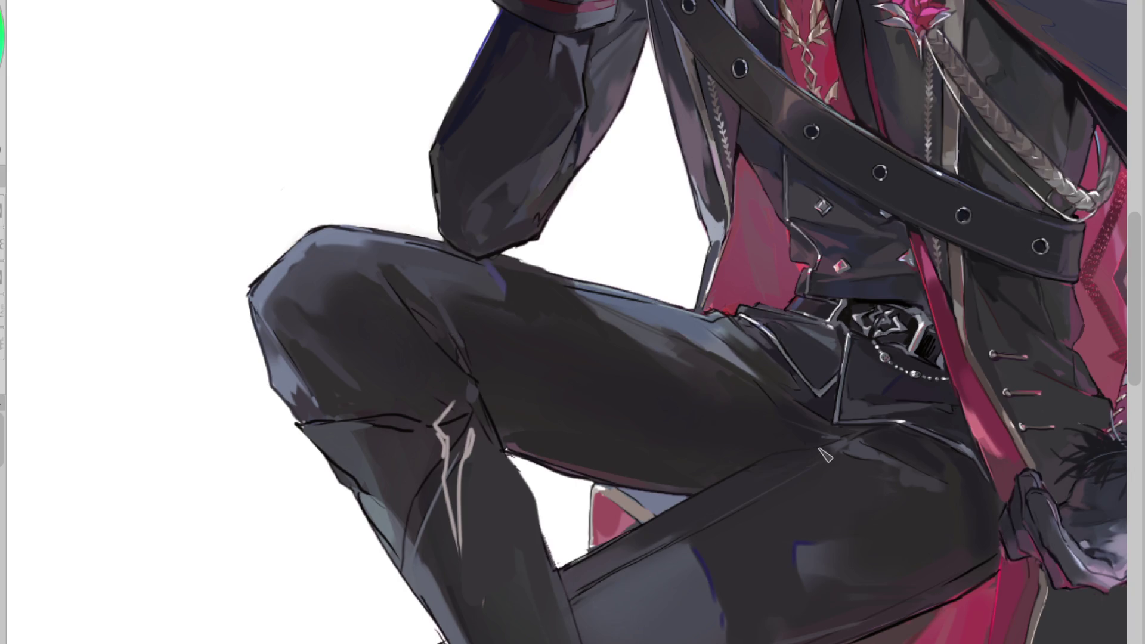
{"action": "left_click", "coordinate": [713, 498]}
{"action": "left_click", "coordinate": [860, 454]}
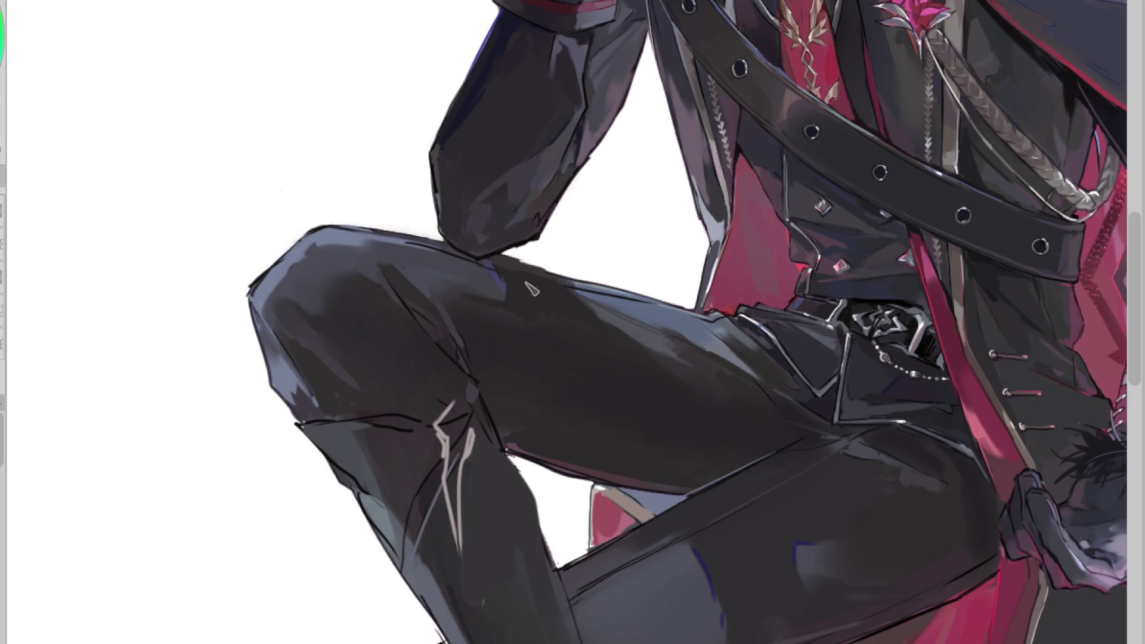
{"action": "left_click_drag", "start_coordinate": [507, 256], "coordinate": [475, 258]}
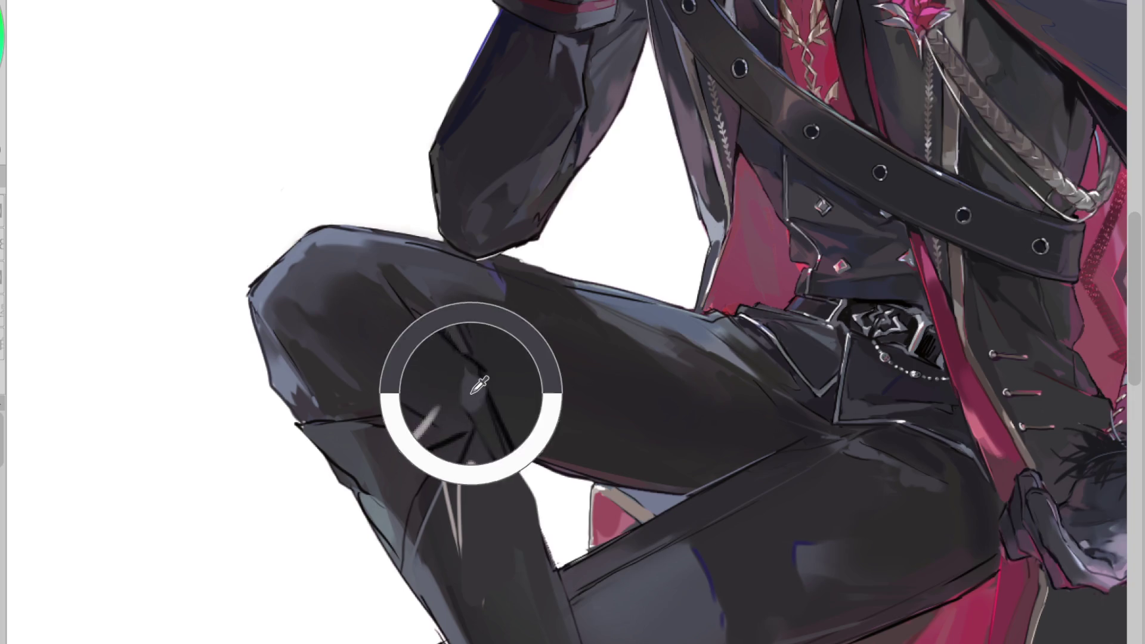
Ink a dark line along the knee crease and retry a crisp line along the thigh's top edge
{"action": "scroll", "coordinate": [415, 188], "scroll_direction": "up", "scroll_amount": 2}
{"action": "scroll", "coordinate": [247, 271], "scroll_direction": "down", "scroll_amount": 1}
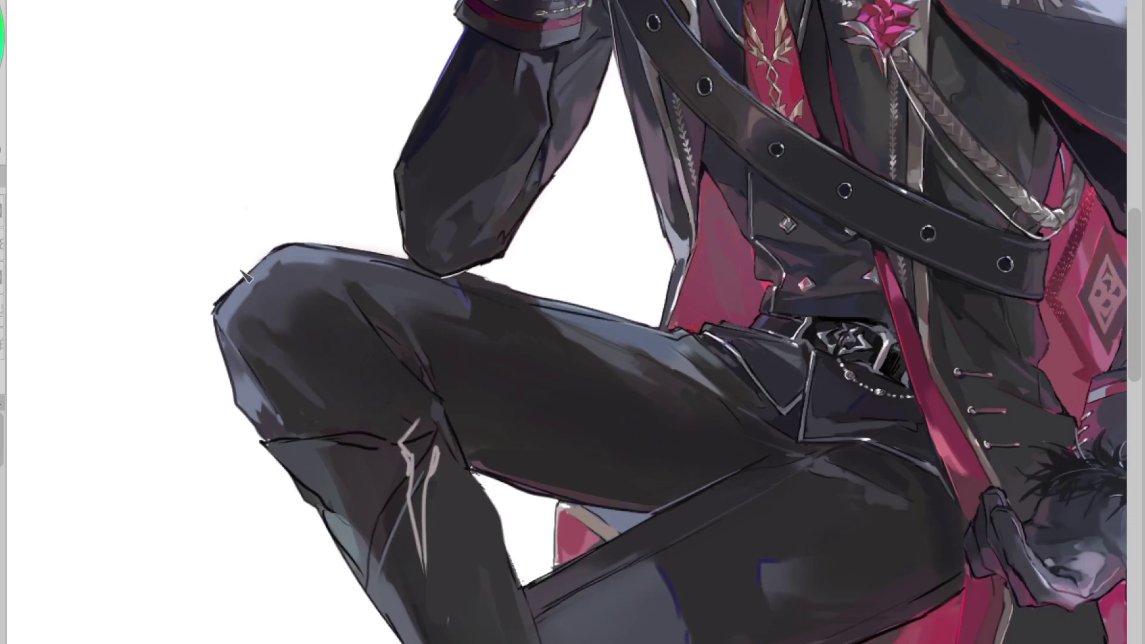
{"action": "left_click", "coordinate": [307, 437], "text": "alt"}
{"action": "left_click_drag", "start_coordinate": [266, 443], "coordinate": [391, 436]}
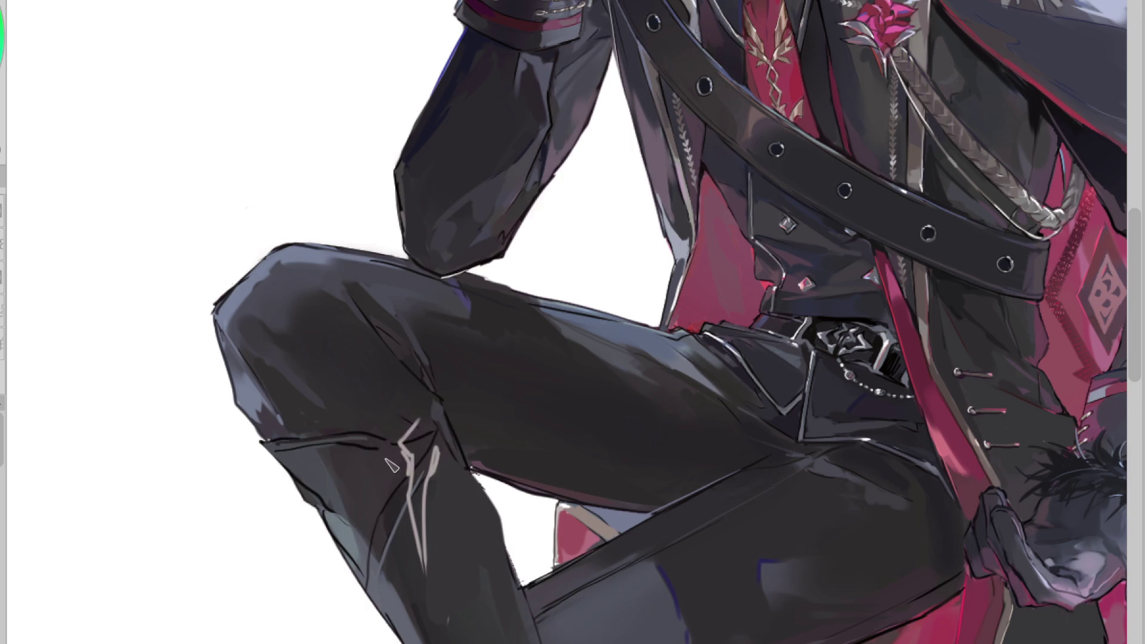
{"action": "scroll", "coordinate": [425, 327], "scroll_direction": "down", "scroll_amount": 1}
{"action": "scroll", "coordinate": [524, 293], "scroll_direction": "up", "scroll_amount": 1}
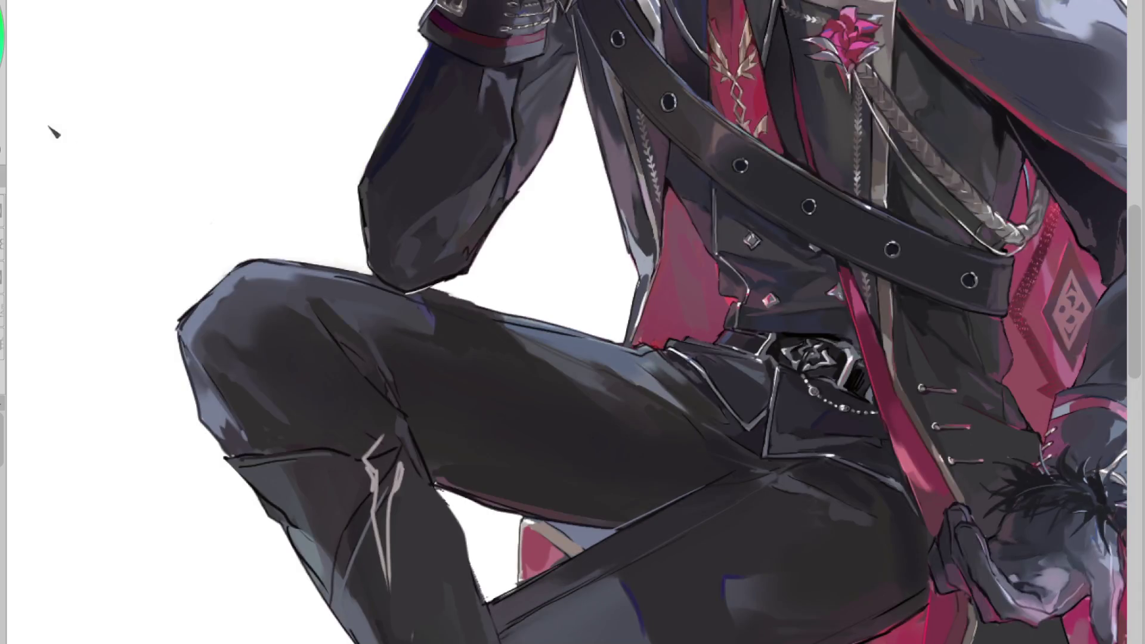
{"action": "key", "text": "ctrl+z"}
{"action": "mouse_move", "coordinate": [430, 292]}
{"action": "left_mouse_down"}
{"action": "mouse_move", "coordinate": [587, 338]}
{"action": "mouse_move", "coordinate": [461, 307]}
{"action": "mouse_move", "coordinate": [623, 333]}
{"action": "left_mouse_up"}
{"action": "key", "text": "ctrl+z"}
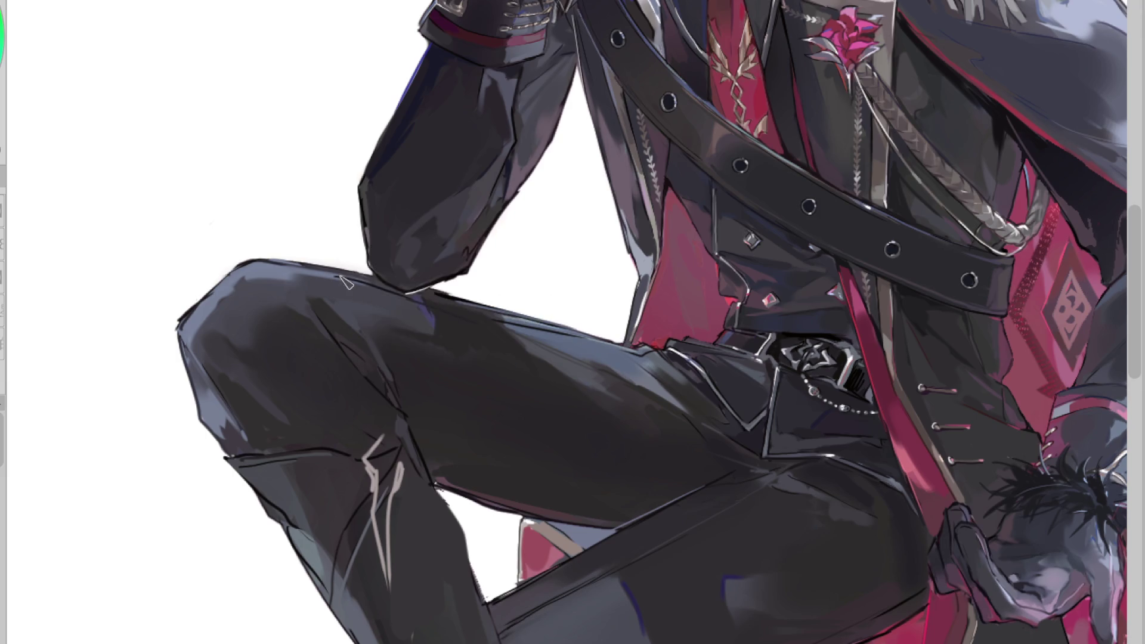
{"action": "left_click", "coordinate": [396, 301], "text": "alt"}
{"action": "left_click", "coordinate": [433, 303], "text": "alt"}
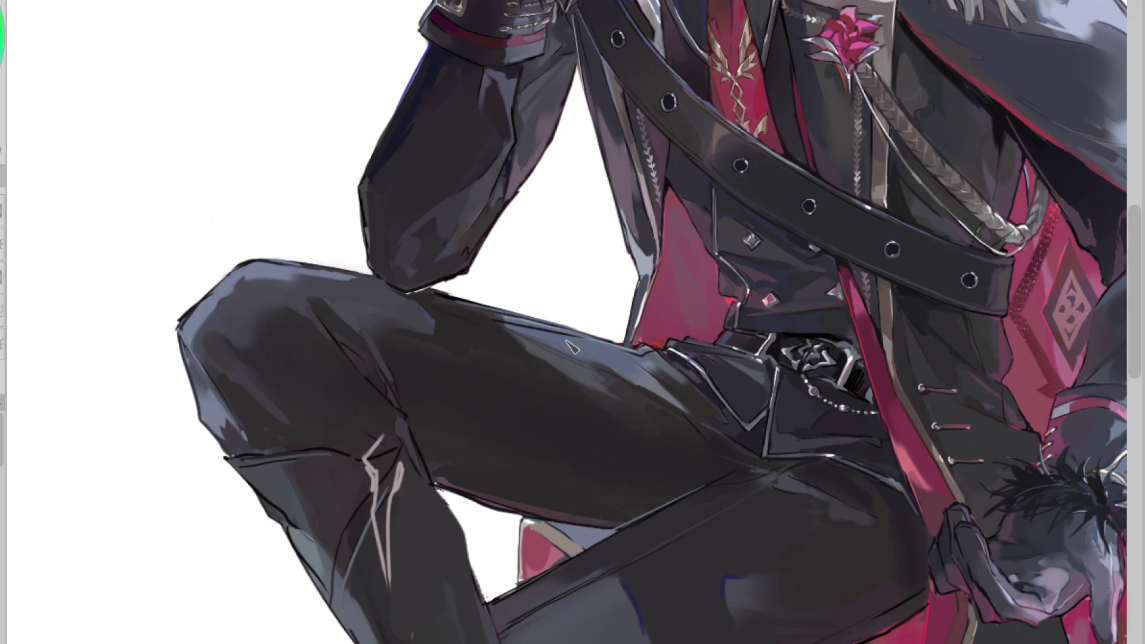
{"action": "key", "text": "h"}
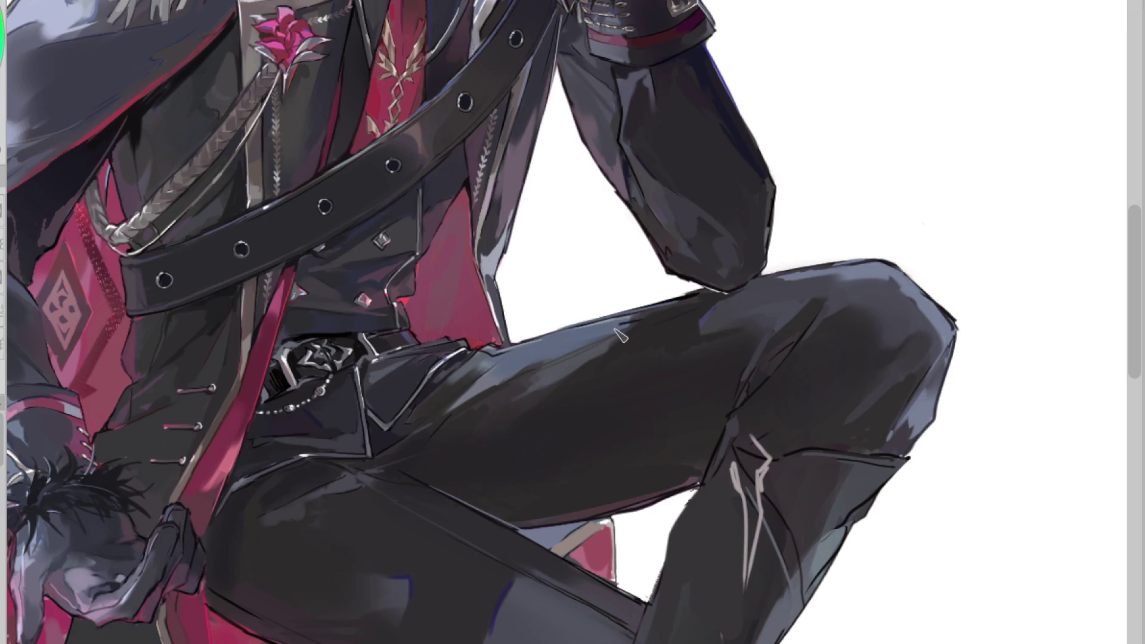
{"action": "scroll", "coordinate": [528, 397], "scroll_direction": "down", "scroll_amount": 2}
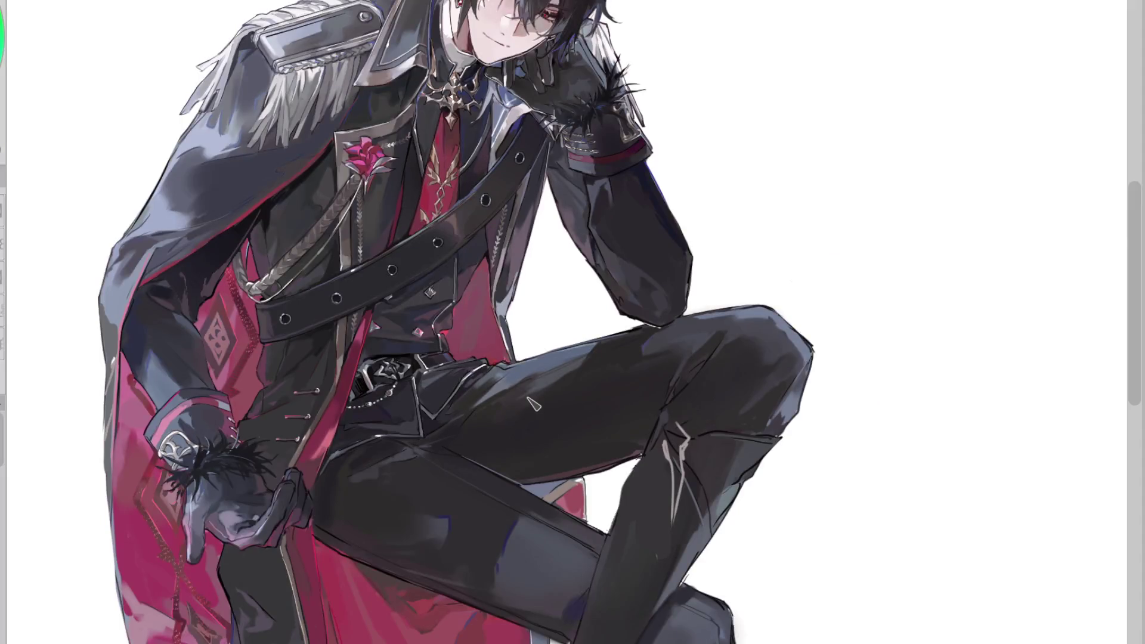
{"action": "left_click", "coordinate": [572, 374]}
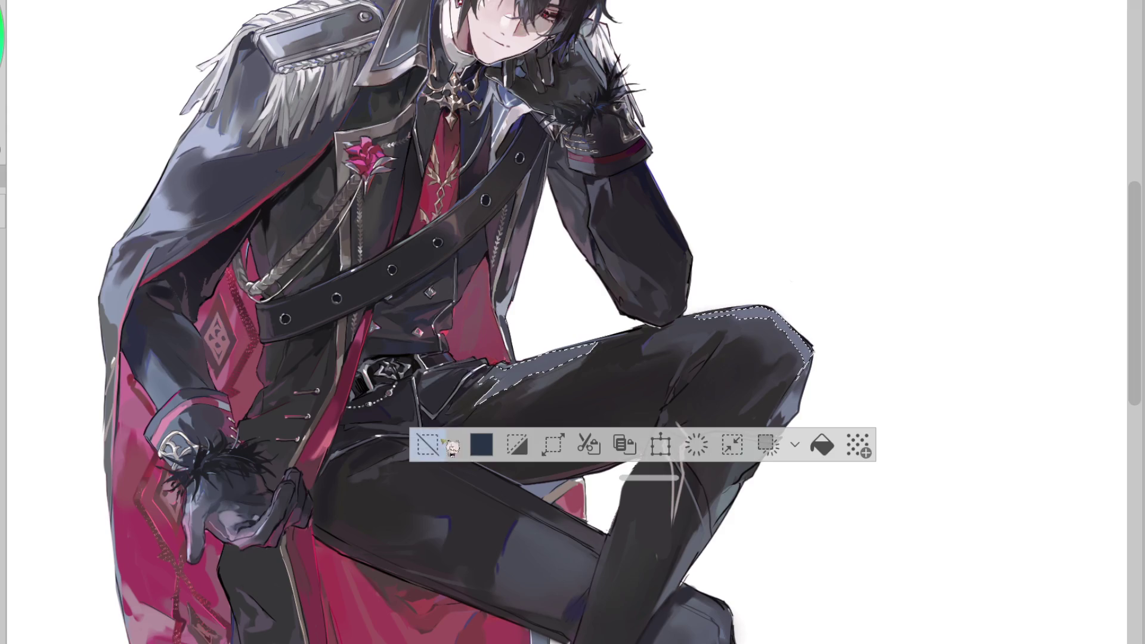
{"action": "left_click", "coordinate": [426, 444]}
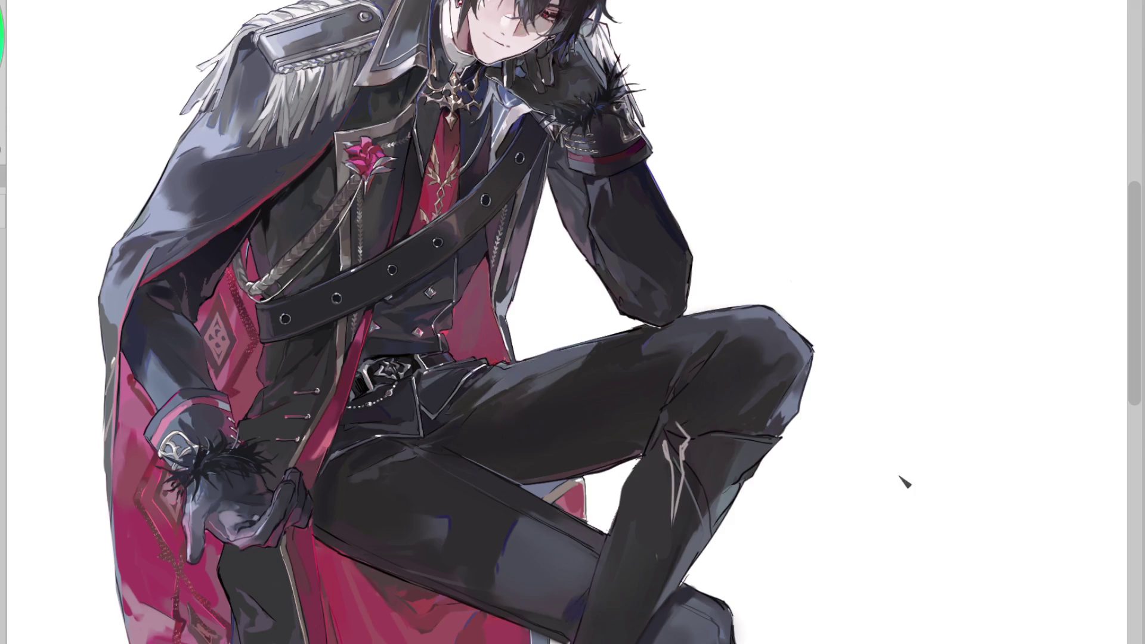
{"action": "scroll", "coordinate": [728, 204], "scroll_direction": "down", "scroll_amount": 5}
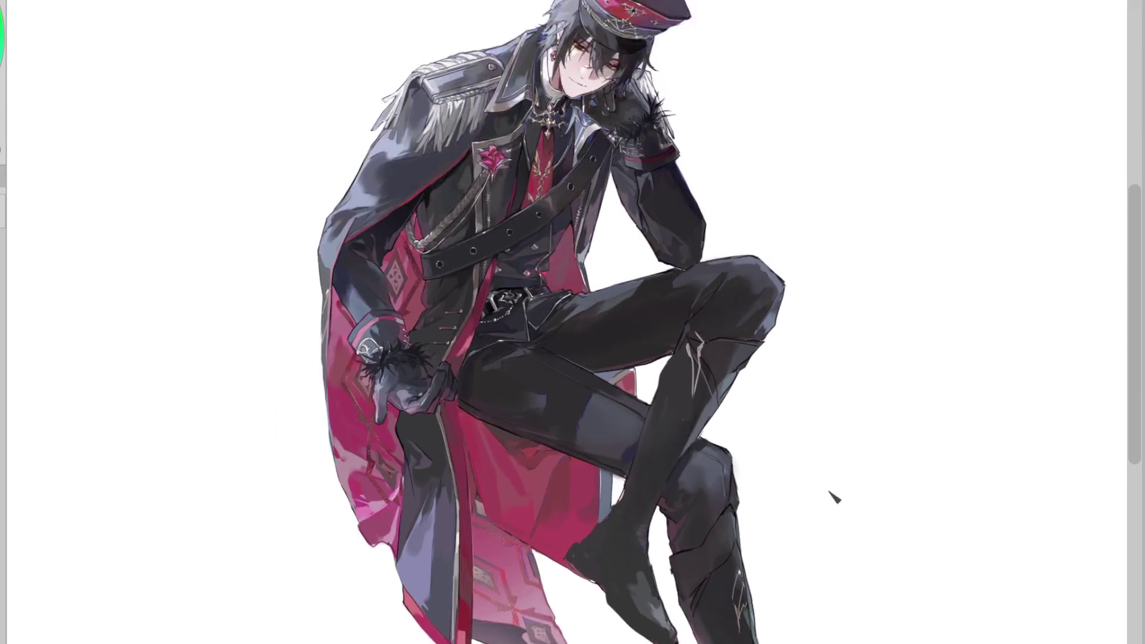
{"action": "scroll", "coordinate": [554, 199], "scroll_direction": "up", "scroll_amount": 5}
{"action": "scroll", "coordinate": [760, 225], "scroll_direction": "down", "scroll_amount": 5}
{"action": "scroll", "coordinate": [769, 239], "scroll_direction": "up", "scroll_amount": 5}
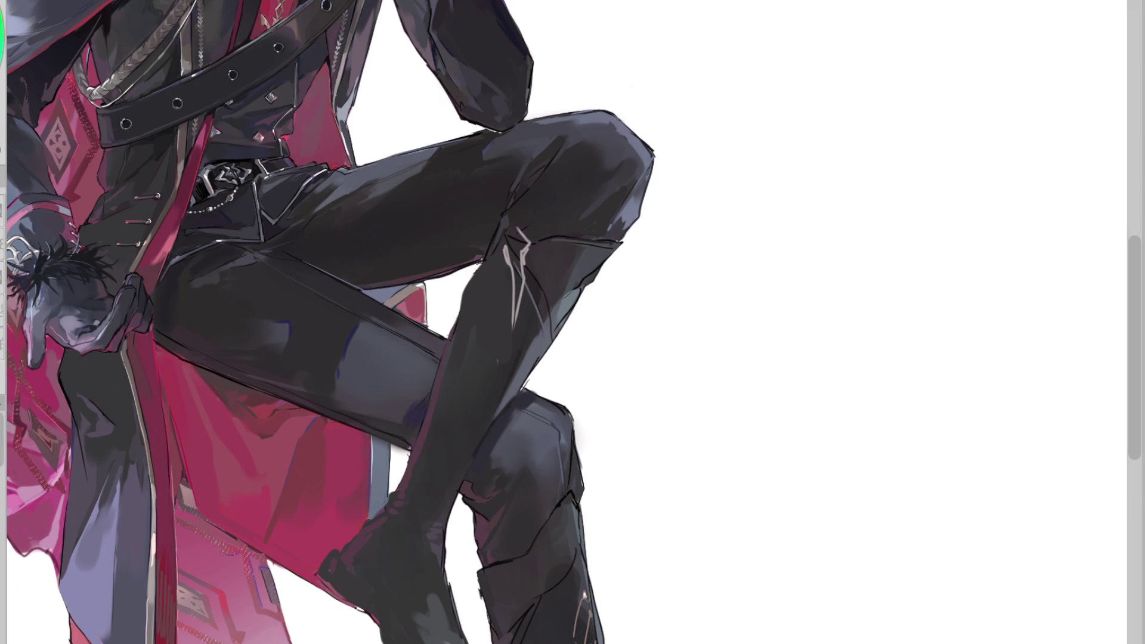
{"action": "key", "text": "ctrl+0"}
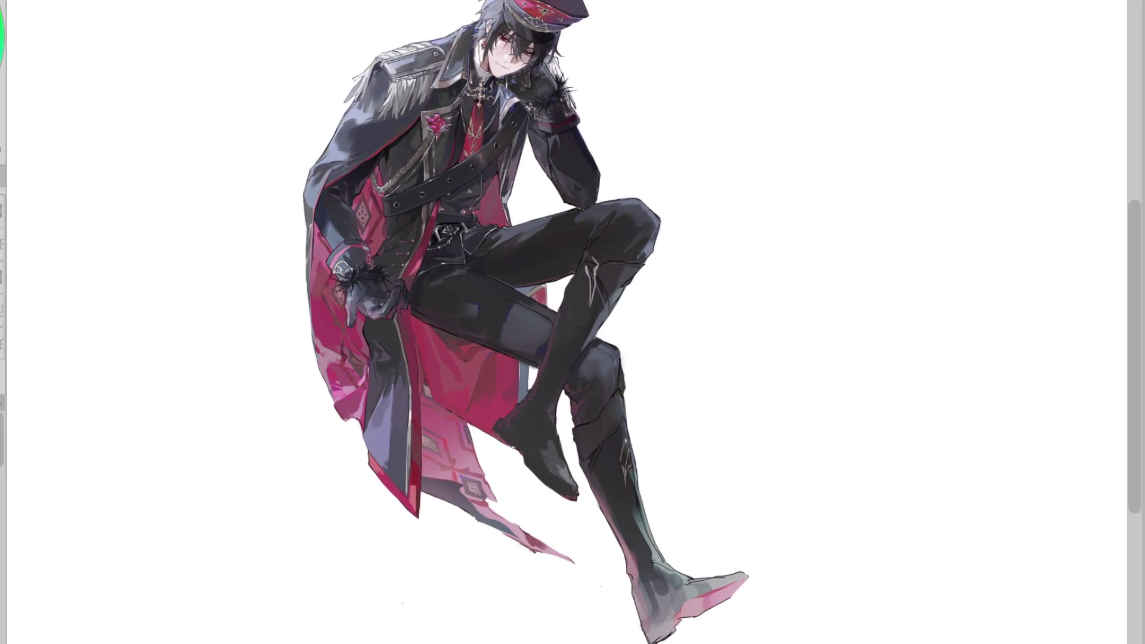
{"action": "key", "text": "h"}
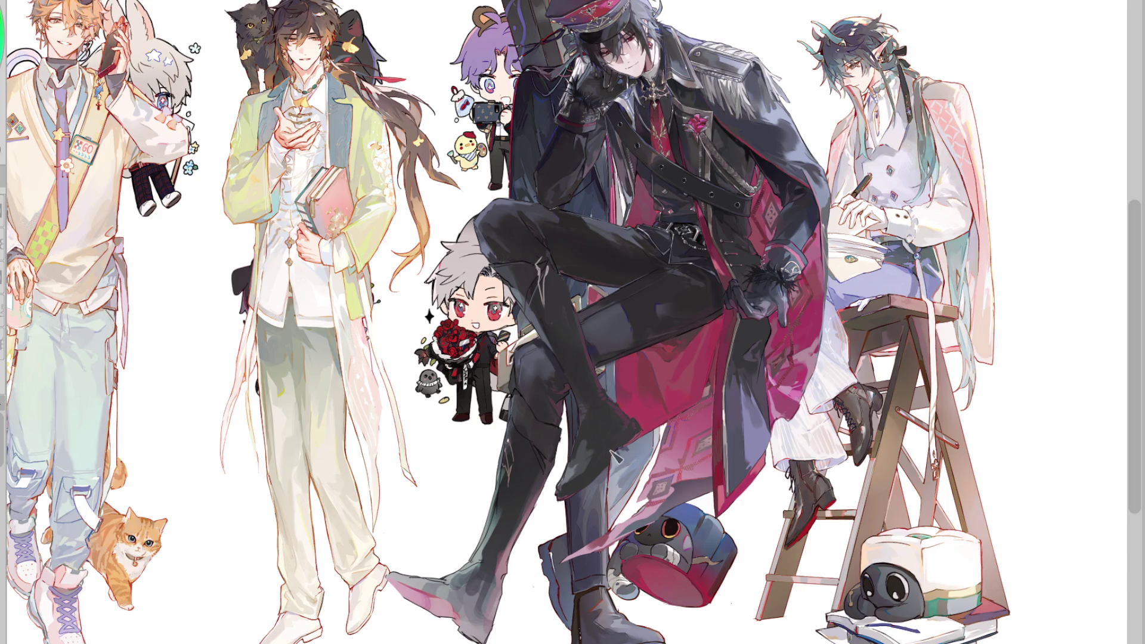
{"action": "scroll", "coordinate": [679, 470], "scroll_direction": "up", "scroll_amount": 2}
{"action": "scroll", "coordinate": [679, 471], "scroll_direction": "up", "scroll_amount": 1}
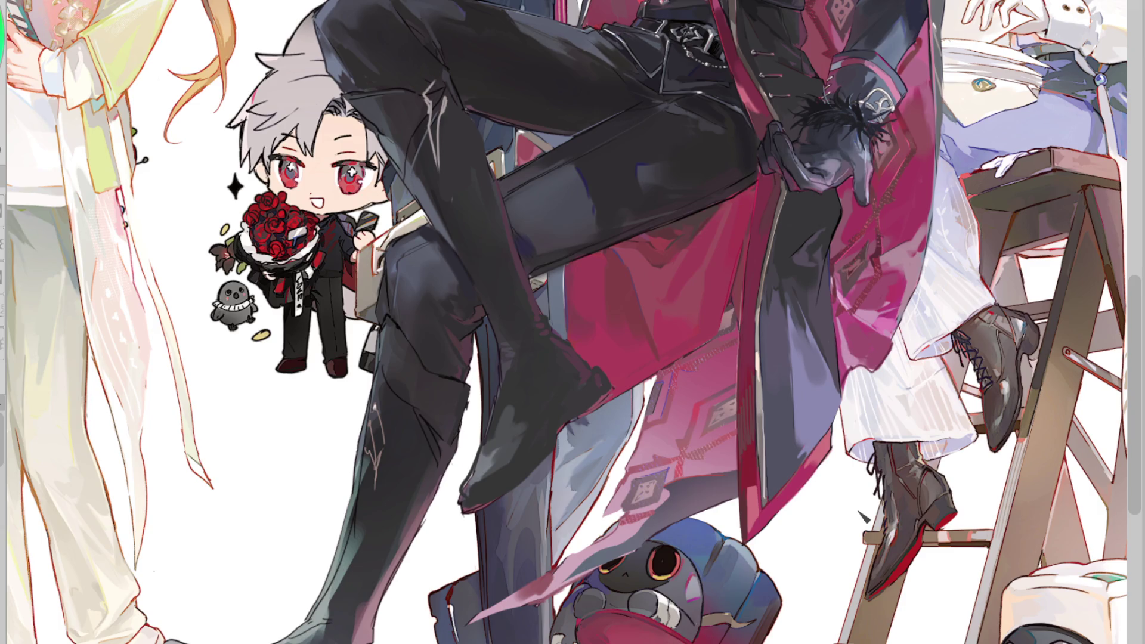
{"action": "left_click", "coordinate": [1016, 330]}
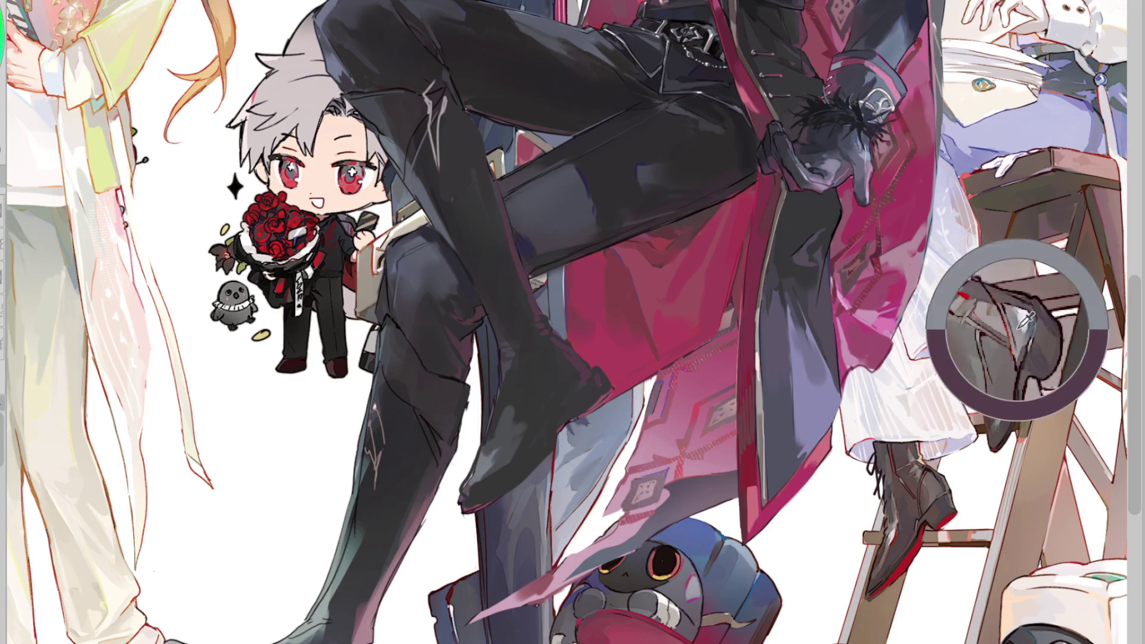
{"action": "mouse_move", "coordinate": [568, 377]}
{"action": "left_mouse_down"}
{"action": "mouse_move", "coordinate": [541, 398]}
{"action": "mouse_move", "coordinate": [554, 399]}
{"action": "mouse_move", "coordinate": [530, 332]}
{"action": "left_mouse_up"}
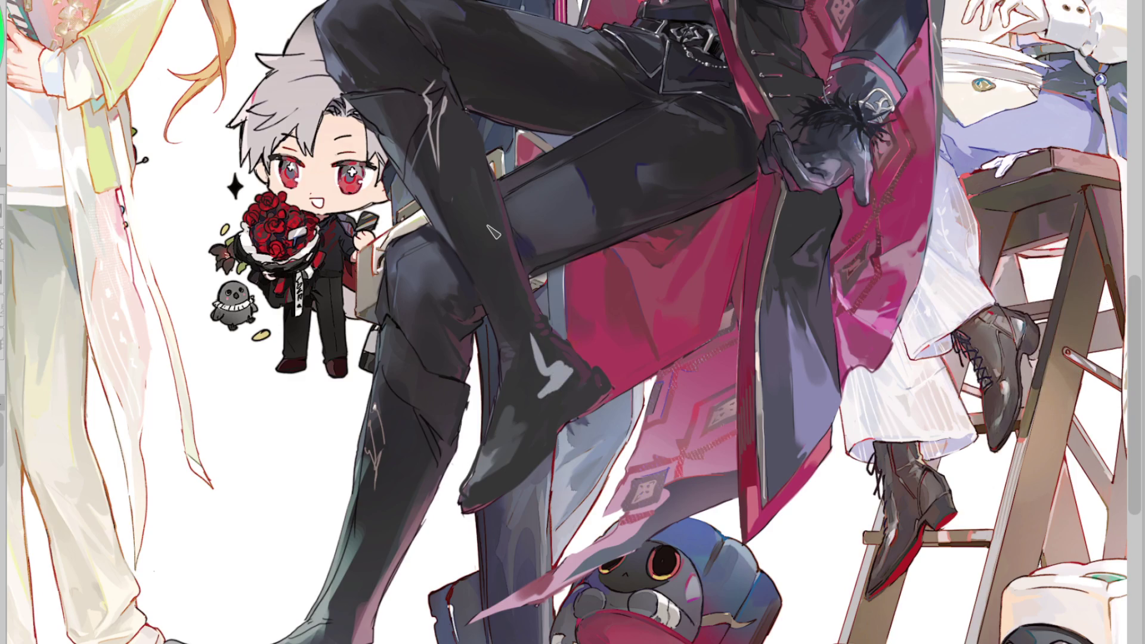
{"action": "key", "text": "ctrl+z"}
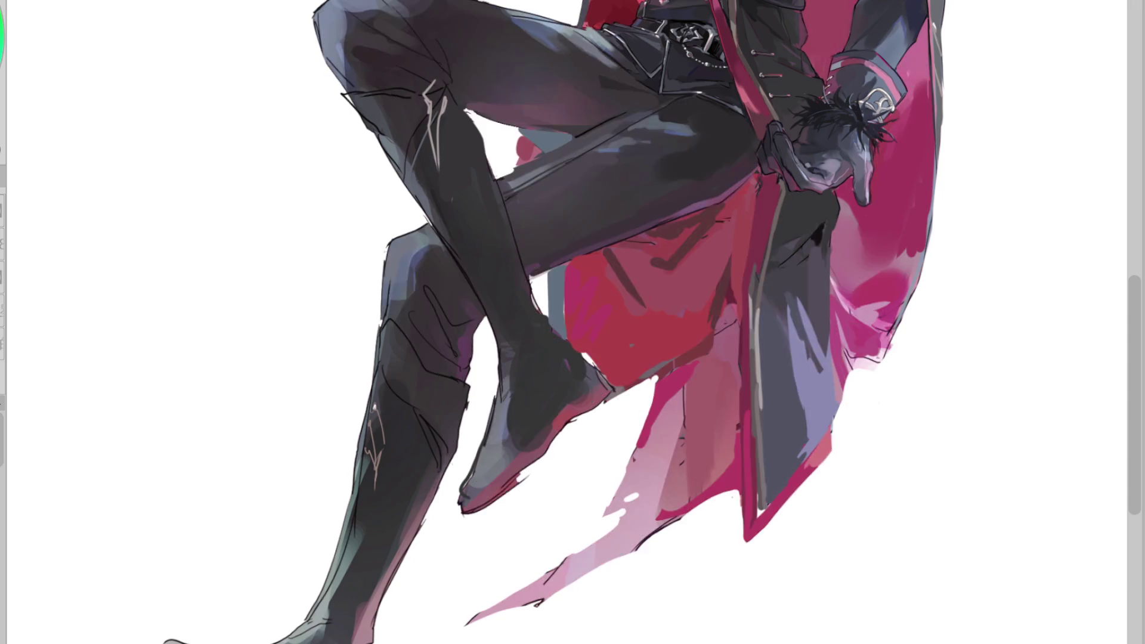
{"action": "left_click_drag", "start_coordinate": [793, 65], "coordinate": [835, 128]}
{"action": "key", "text": "ctrl+z"}
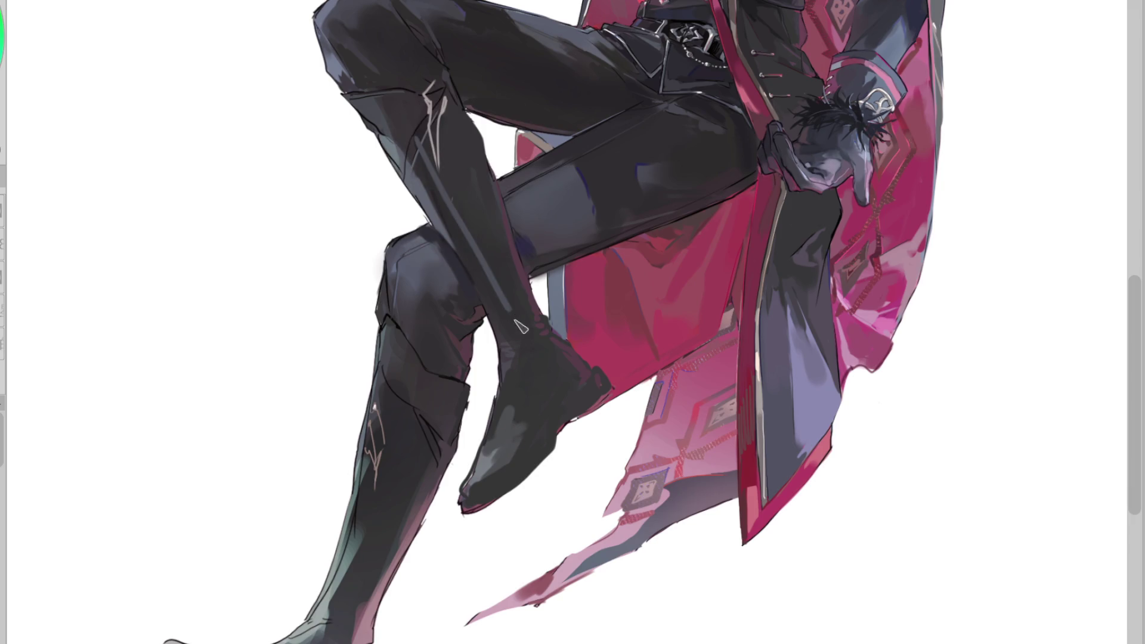
Paint thin bright highlights down the boot's shin and front, redoing strokes that came out too broad
{"action": "left_click_drag", "start_coordinate": [453, 137], "coordinate": [538, 352]}
{"action": "key", "text": "ctrl+z"}
{"action": "left_click_drag", "start_coordinate": [463, 170], "coordinate": [526, 318]}
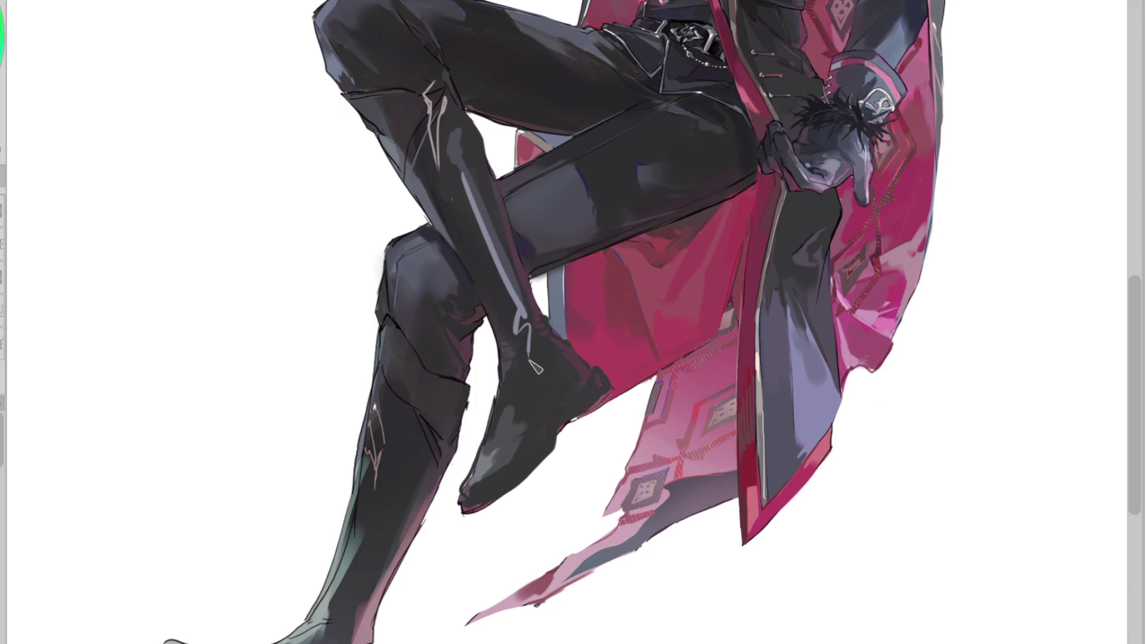
{"action": "mouse_move", "coordinate": [517, 319]}
{"action": "left_mouse_down"}
{"action": "mouse_move", "coordinate": [520, 425]}
{"action": "mouse_move", "coordinate": [485, 476]}
{"action": "left_mouse_up"}
{"action": "left_click_drag", "start_coordinate": [537, 390], "coordinate": [506, 468]}
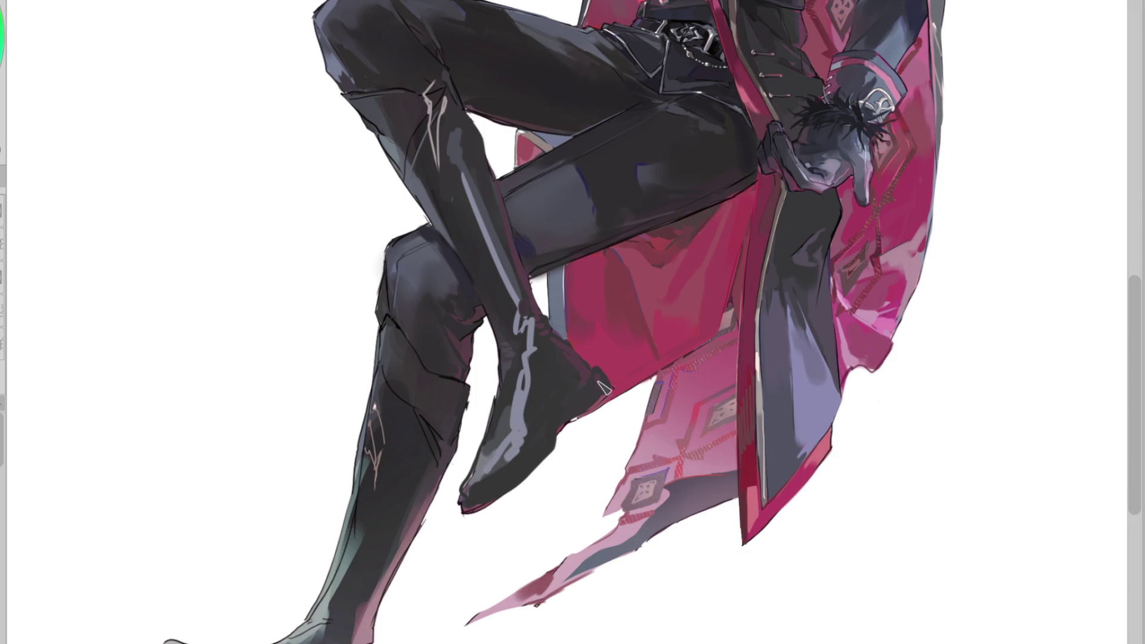
{"action": "key", "text": "ctrl+z"}
{"action": "key", "text": "ctrl+z"}
{"action": "left_click_drag", "start_coordinate": [537, 369], "coordinate": [526, 417]}
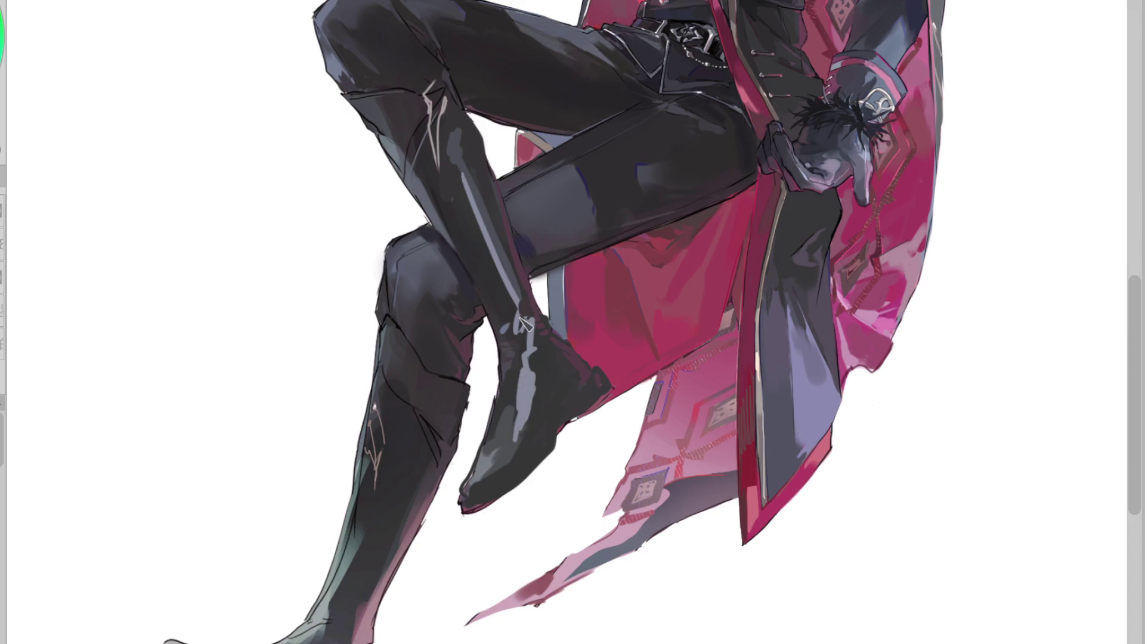
{"action": "left_click_drag", "start_coordinate": [516, 316], "coordinate": [515, 331]}
{"action": "left_click_drag", "start_coordinate": [531, 314], "coordinate": [524, 343]}
{"action": "left_click_drag", "start_coordinate": [448, 182], "coordinate": [510, 304]}
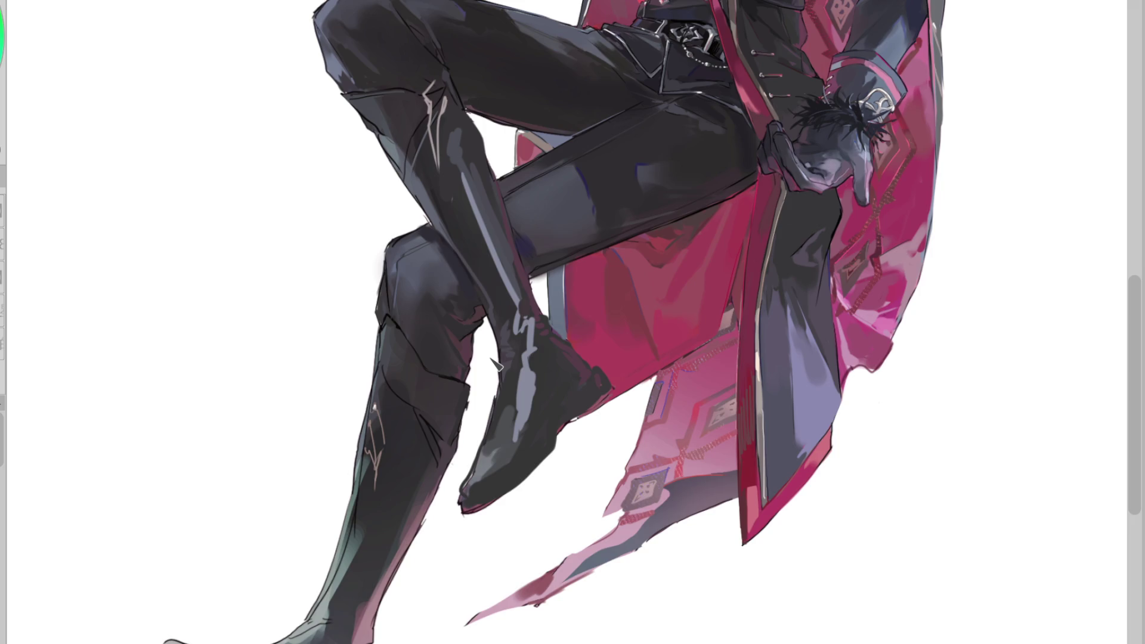
Broaden the upper boot highlight on the mirrored view, then darken and smooth the lower boot's shin shading
{"action": "key", "text": "h"}
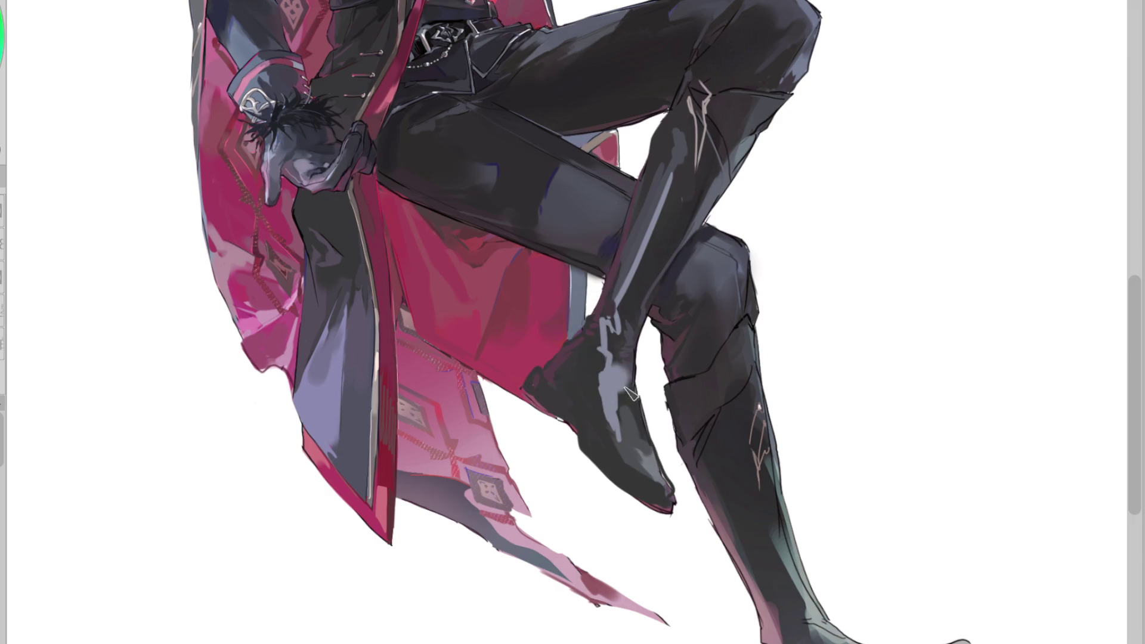
{"action": "mouse_move", "coordinate": [617, 335]}
{"action": "left_mouse_down"}
{"action": "mouse_move", "coordinate": [632, 367]}
{"action": "mouse_move", "coordinate": [616, 439]}
{"action": "mouse_move", "coordinate": [626, 453]}
{"action": "left_mouse_up"}
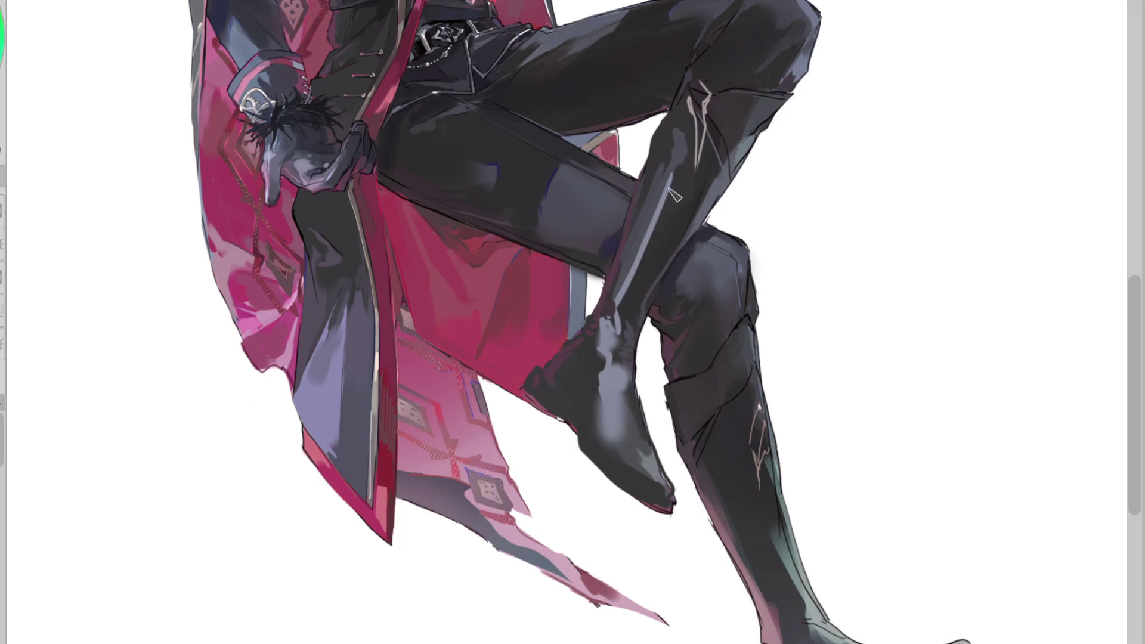
{"action": "left_click_drag", "start_coordinate": [671, 197], "coordinate": [632, 280]}
{"action": "key", "text": "ctrl+z"}
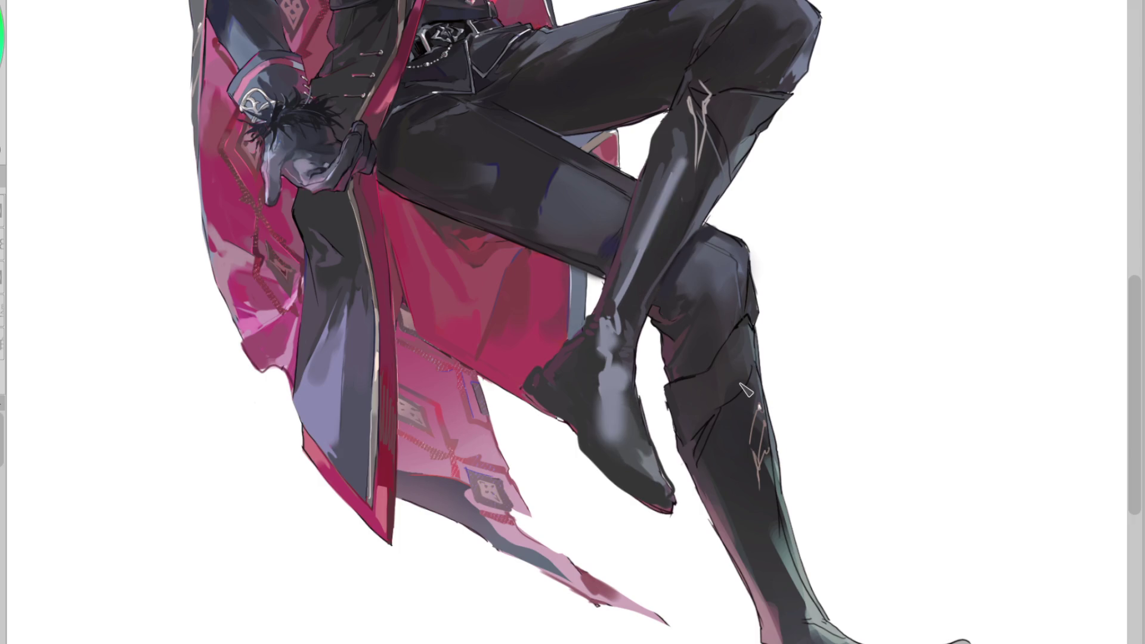
{"action": "key", "text": "h"}
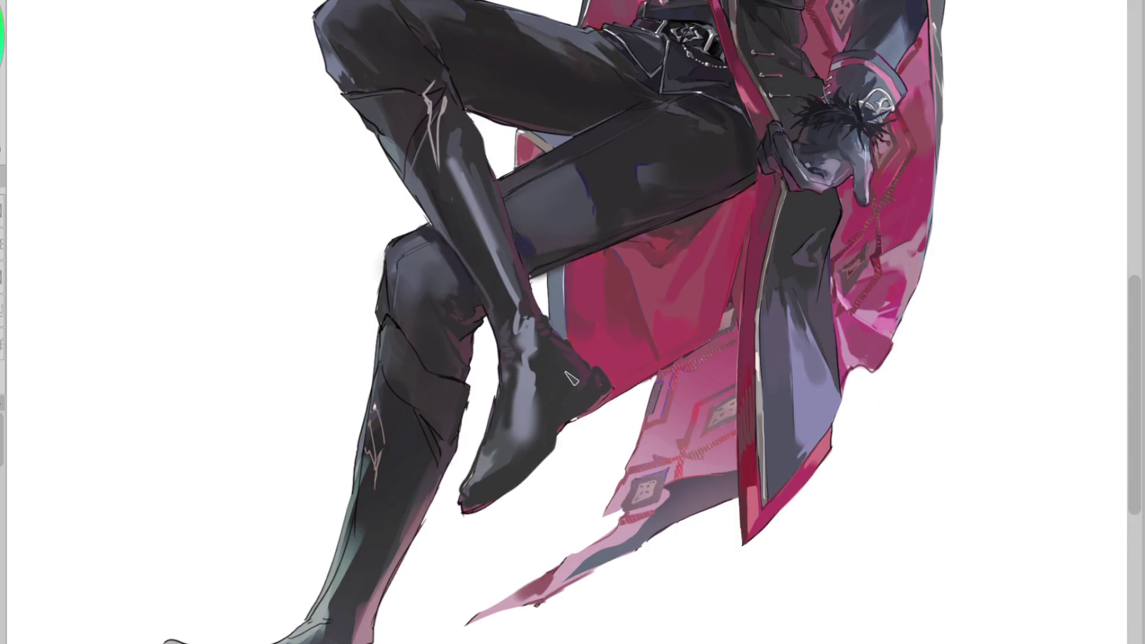
{"action": "left_click", "coordinate": [539, 345]}
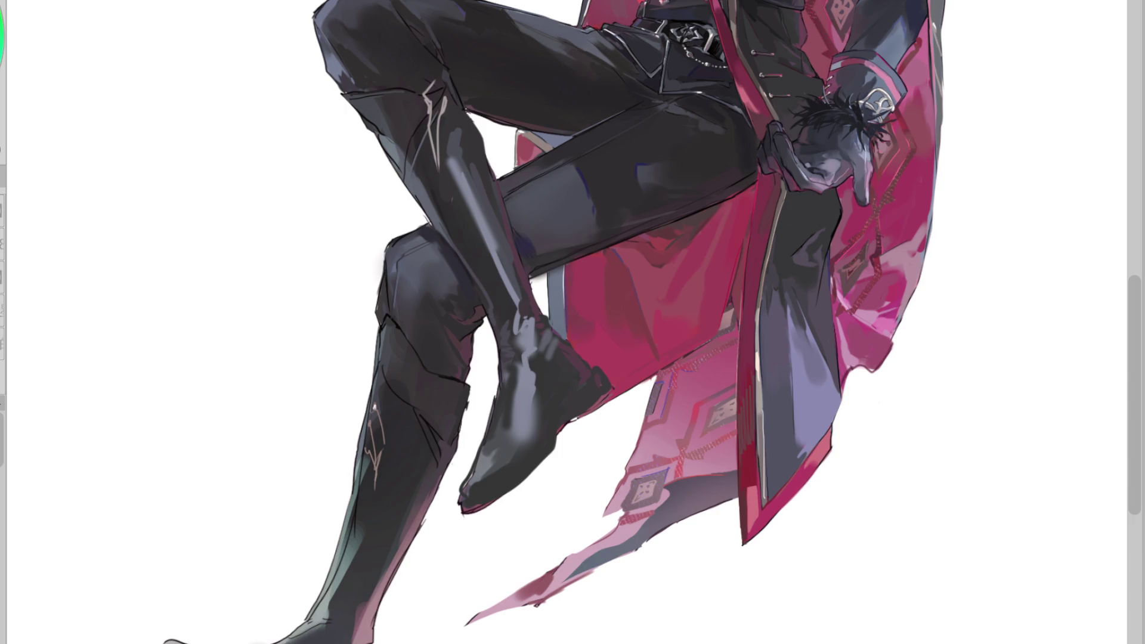
{"action": "mouse_move", "coordinate": [364, 537]}
{"action": "left_mouse_down"}
{"action": "mouse_move", "coordinate": [333, 620]}
{"action": "mouse_move", "coordinate": [411, 491]}
{"action": "mouse_move", "coordinate": [367, 632]}
{"action": "left_mouse_up"}
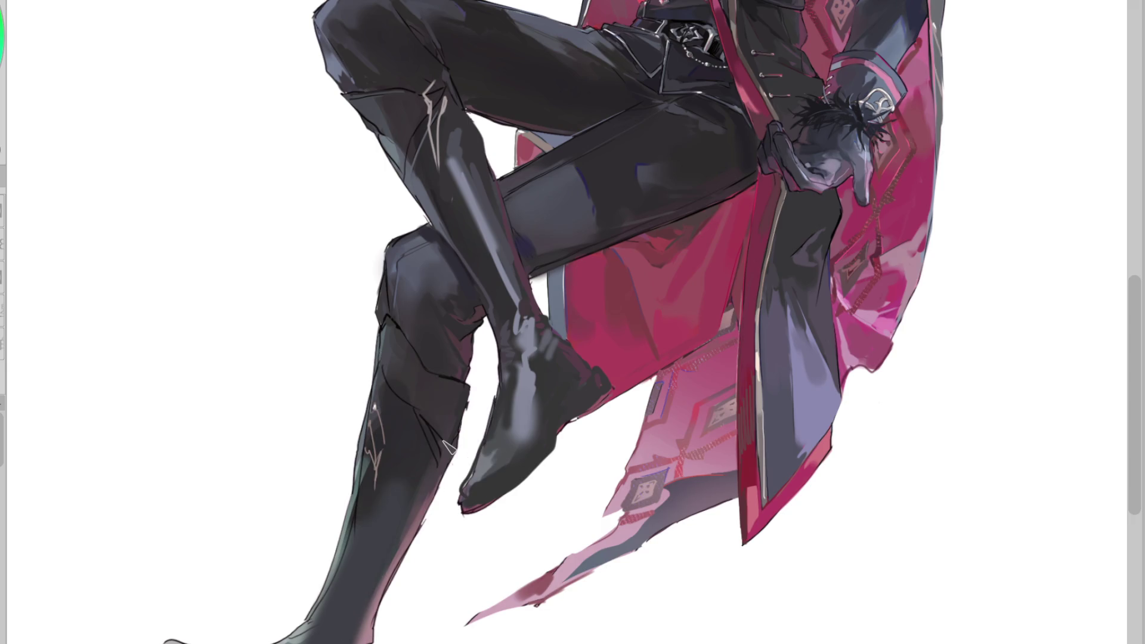
Stroke lighter grey highlights down the upper boot's shin, eyedropping tones from the boot
{"action": "left_click", "coordinate": [458, 151], "text": "alt"}
{"action": "left_click", "coordinate": [460, 131], "text": "alt"}
{"action": "left_click_drag", "start_coordinate": [451, 130], "coordinate": [465, 193]}
{"action": "left_click", "coordinate": [462, 173], "text": "alt"}
{"action": "left_click_drag", "start_coordinate": [471, 135], "coordinate": [463, 187]}
{"action": "left_click", "coordinate": [466, 153], "text": "alt"}
{"action": "left_click_drag", "start_coordinate": [470, 123], "coordinate": [461, 197]}
{"action": "left_click", "coordinate": [455, 150], "text": "alt"}
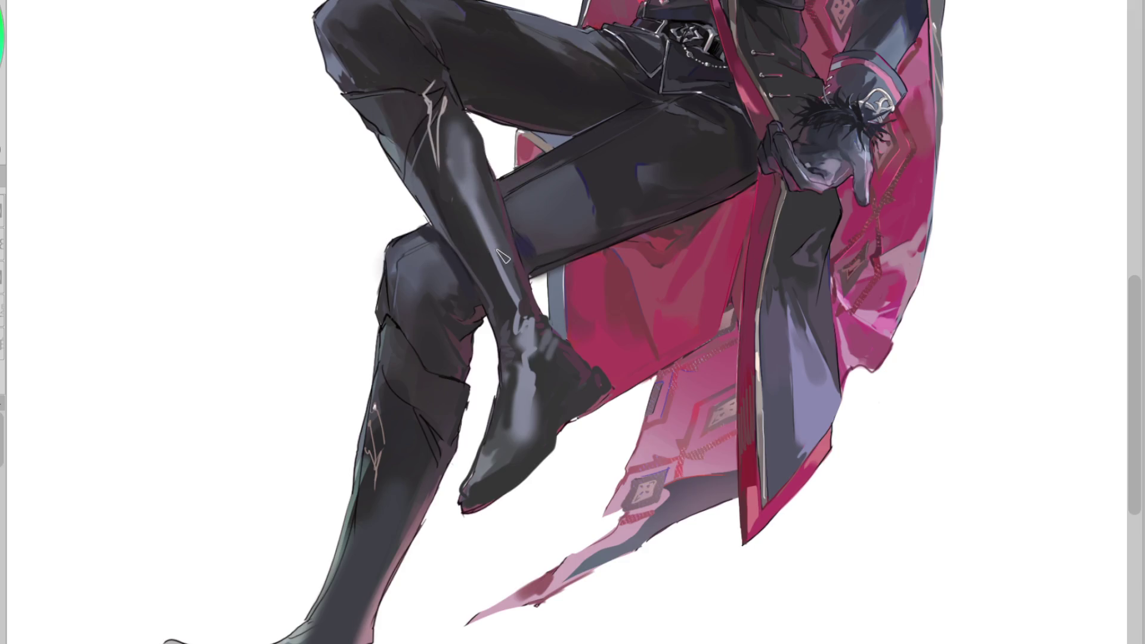
{"action": "left_click", "coordinate": [463, 154], "text": "alt"}
{"action": "left_click", "coordinate": [387, 112], "text": "alt"}
{"action": "left_click", "coordinate": [407, 109], "text": "alt"}
{"action": "left_click", "coordinate": [393, 114], "text": "alt"}
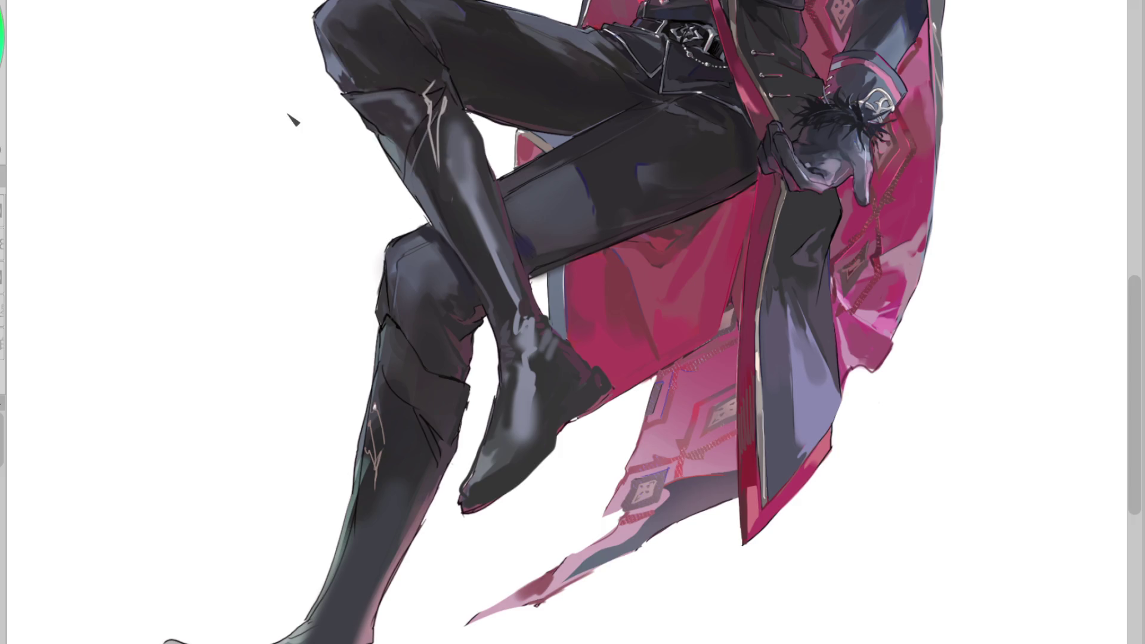
Dab white gloss near the extended boot's toe, stroke a lighter sampled tone along its shin, and mirror the canvas
{"action": "scroll", "coordinate": [292, 119], "scroll_direction": "down", "scroll_amount": 2}
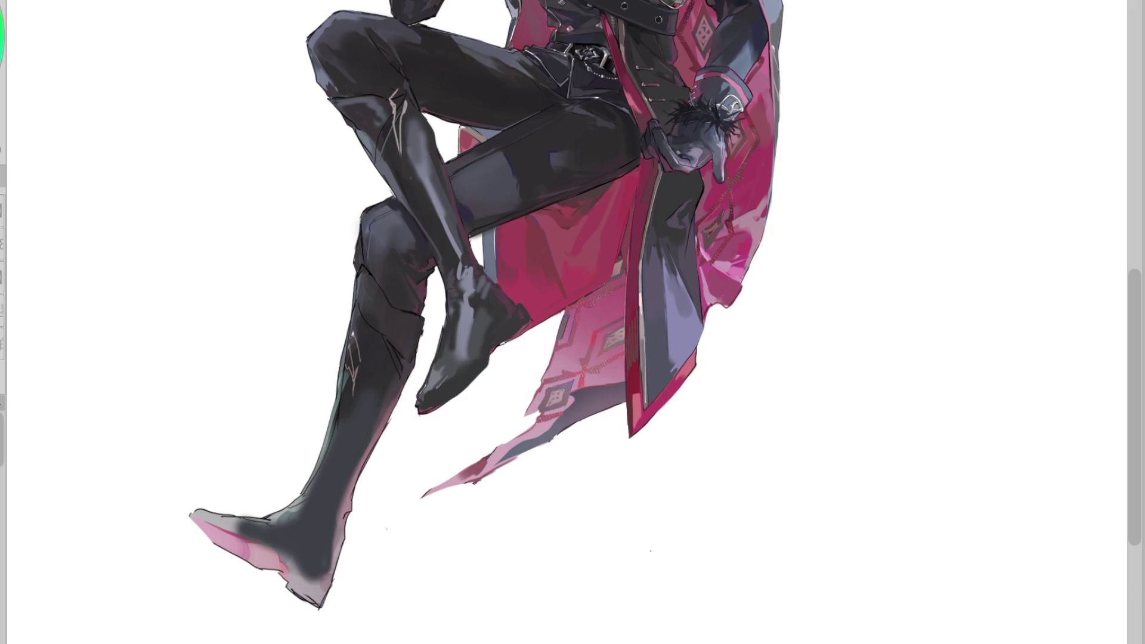
{"action": "mouse_move", "coordinate": [448, 386]}
{"action": "left_mouse_down"}
{"action": "mouse_move", "coordinate": [472, 322]}
{"action": "mouse_move", "coordinate": [454, 398]}
{"action": "left_mouse_up"}
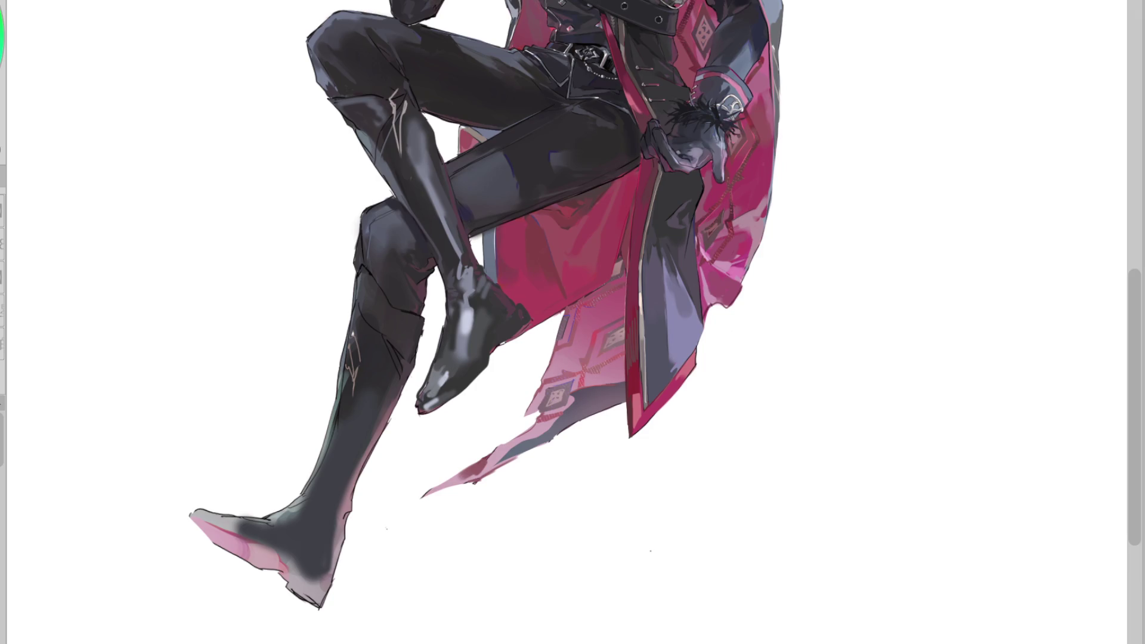
{"action": "left_click", "coordinate": [426, 195], "text": "alt"}
{"action": "left_click", "coordinate": [430, 188], "text": "alt"}
{"action": "left_click_drag", "start_coordinate": [462, 248], "coordinate": [476, 279]}
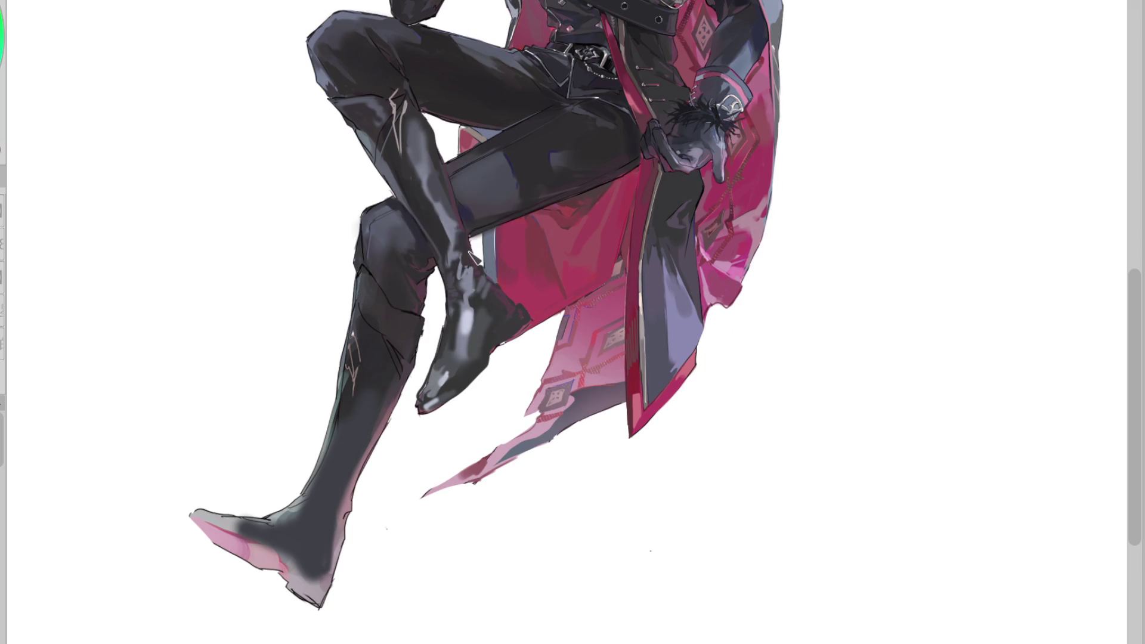
{"action": "key", "text": "h"}
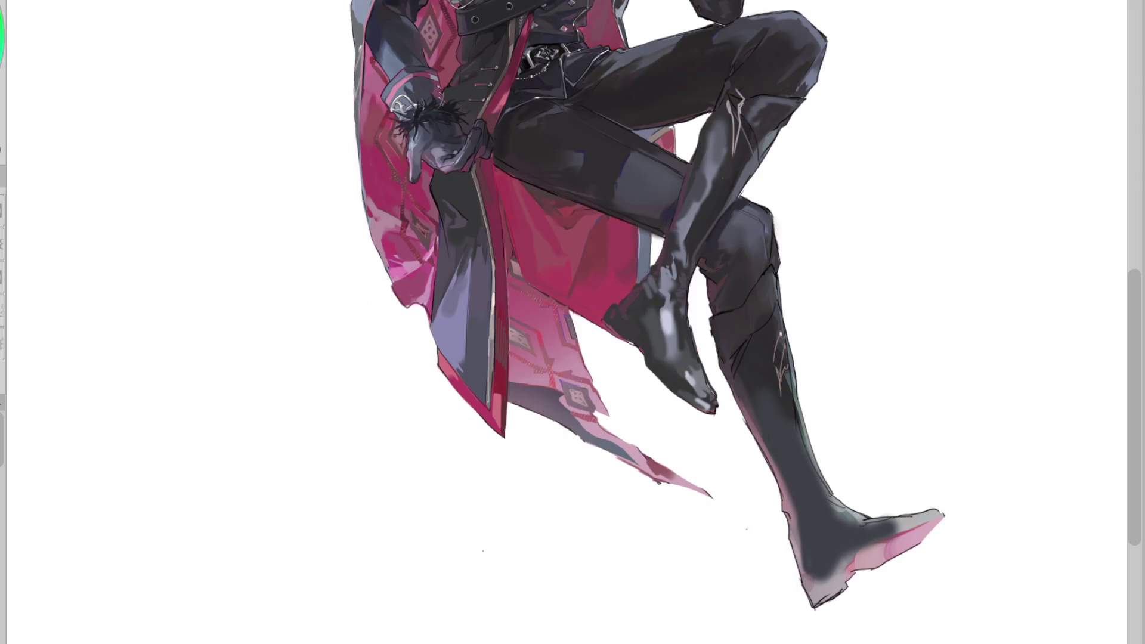
Eyedrop several boot colours from the knee down to the lower boot, shifting the figure left
{"action": "left_click", "coordinate": [651, 306], "text": "alt"}
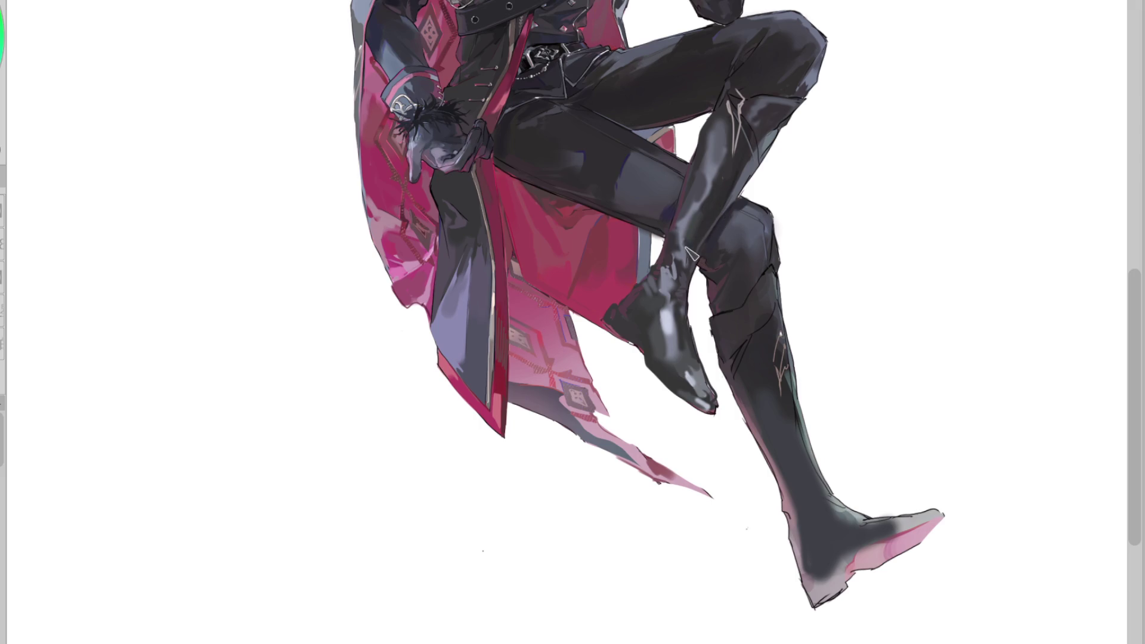
{"action": "left_click", "coordinate": [677, 273], "text": "alt"}
{"action": "left_click", "coordinate": [663, 259], "text": "alt"}
{"action": "left_click", "coordinate": [644, 285], "text": "alt"}
{"action": "left_click_drag", "start_coordinate": [725, 385], "coordinate": [426, 382]}
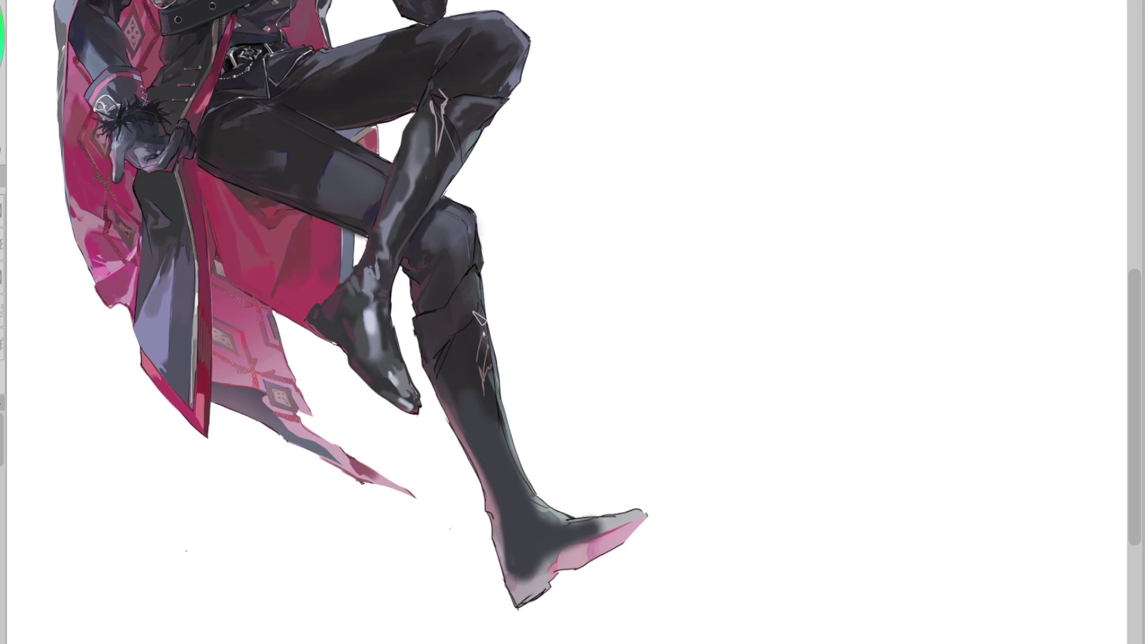
{"action": "left_click", "coordinate": [447, 262], "text": "alt"}
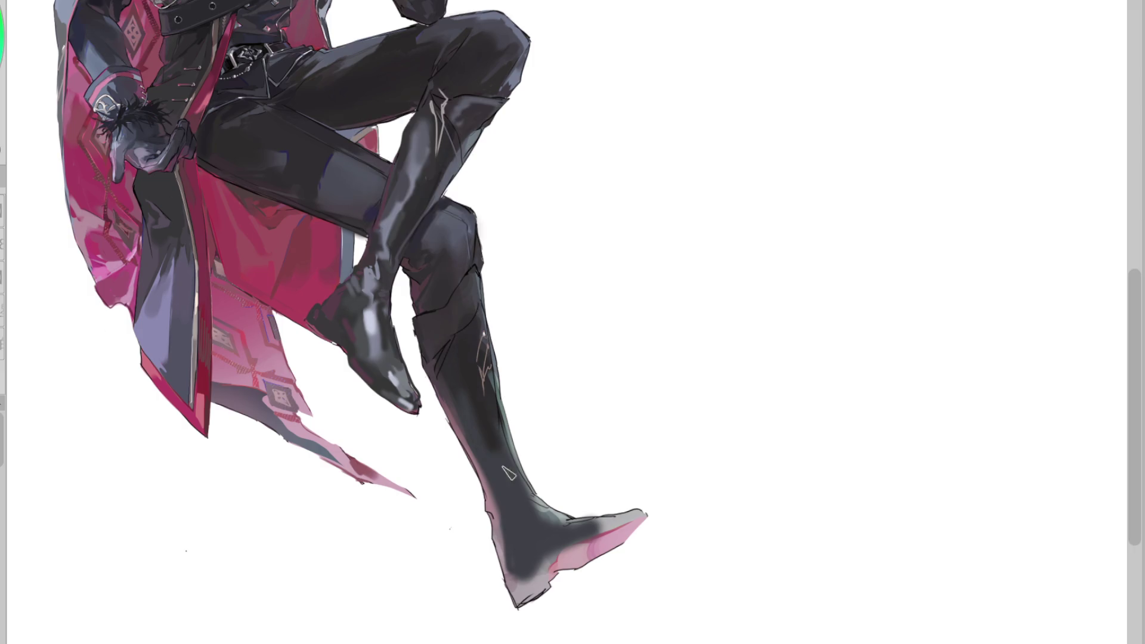
{"action": "left_click", "coordinate": [502, 519], "text": "alt"}
{"action": "left_click", "coordinate": [508, 525], "text": "alt"}
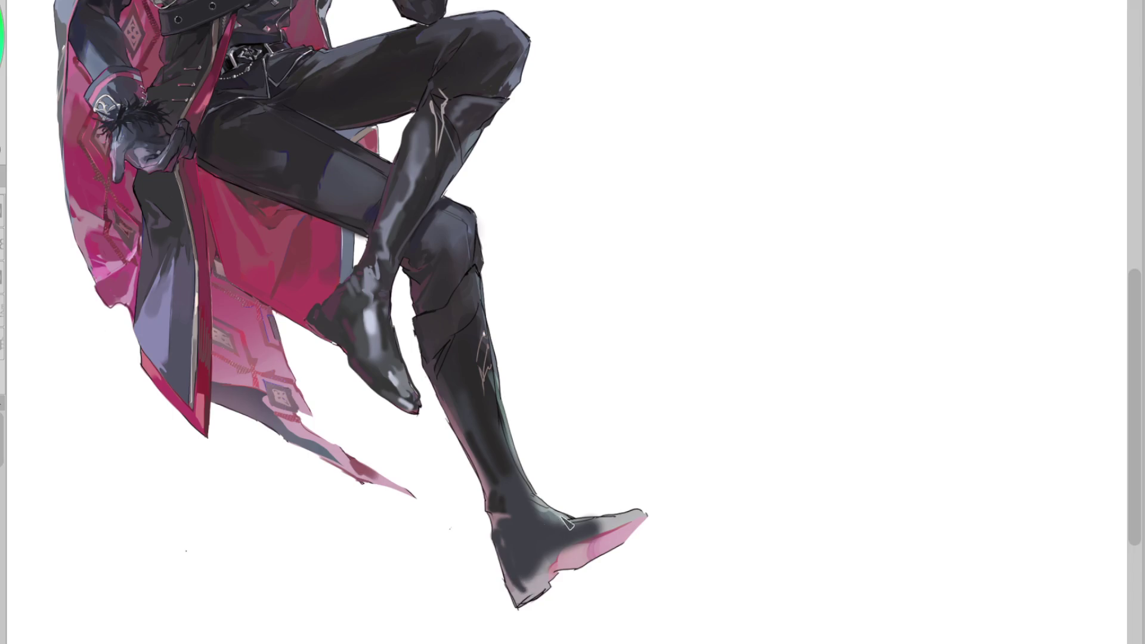
Discard a trial light highlight on the boot instep and restore the unmirrored canvas view
{"action": "left_click_drag", "start_coordinate": [545, 530], "coordinate": [584, 524]}
{"action": "key", "text": "ctrl+z"}
{"action": "key", "text": "ctrl+z"}
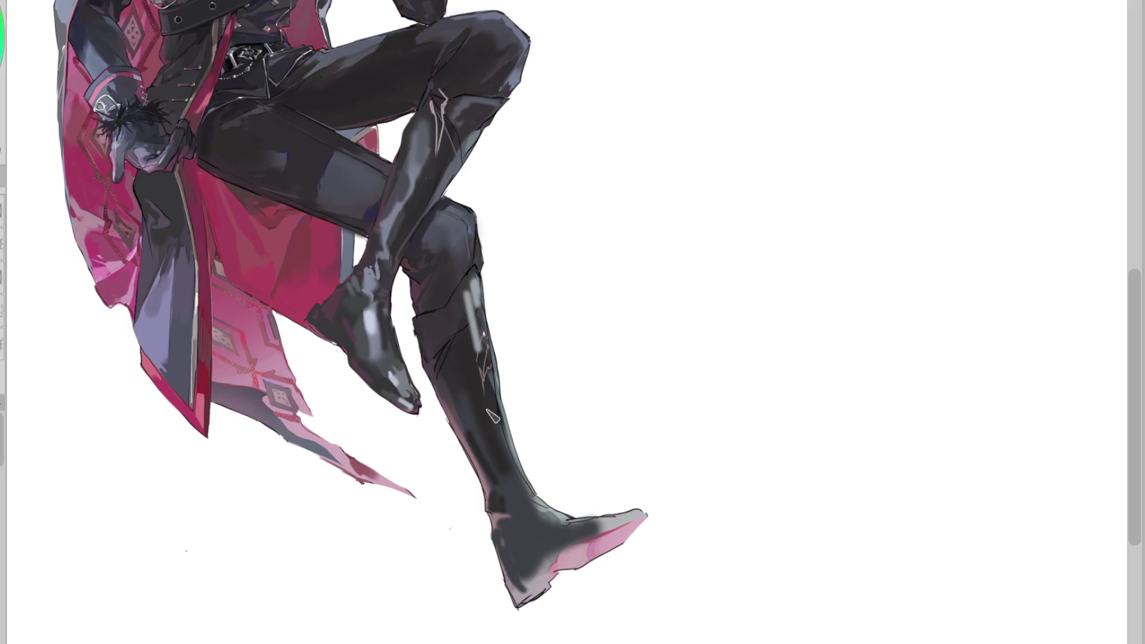
{"action": "key", "text": "h"}
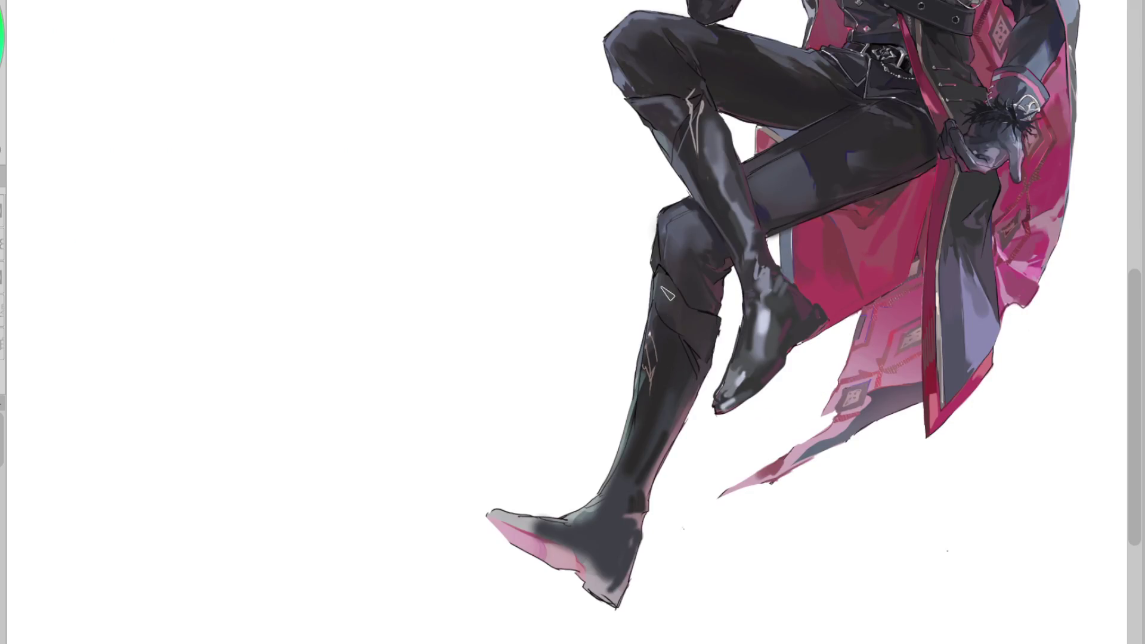
Paint faint light highlight strokes along the extended boot's lower shin
{"action": "left_click_drag", "start_coordinate": [667, 292], "coordinate": [618, 477]}
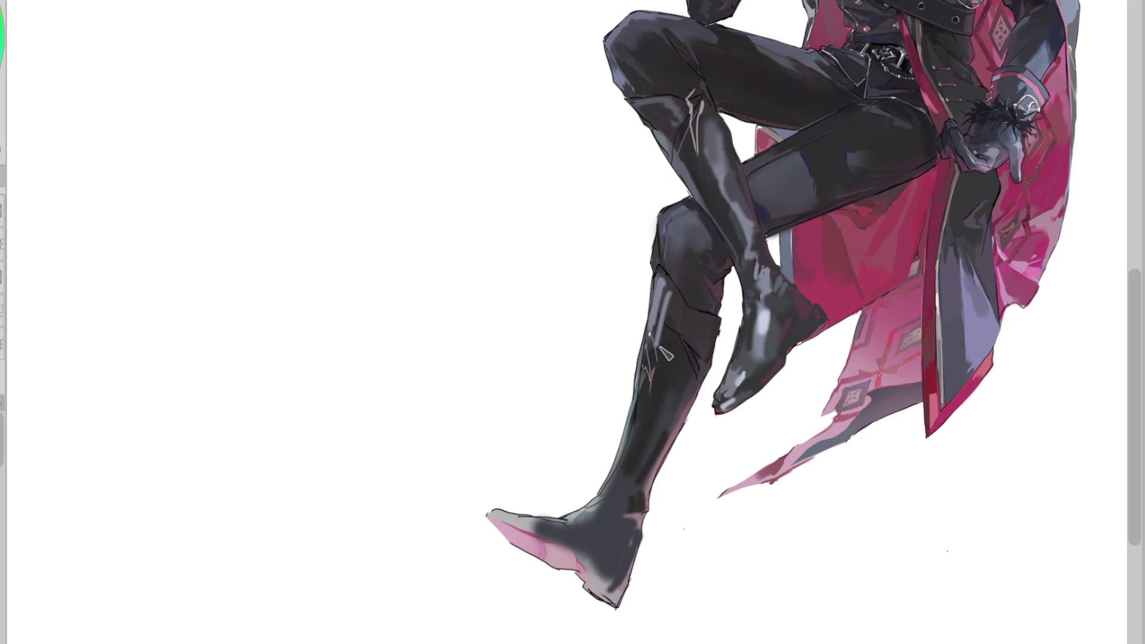
{"action": "key", "text": "ctrl+z"}
{"action": "left_click_drag", "start_coordinate": [656, 382], "coordinate": [607, 525]}
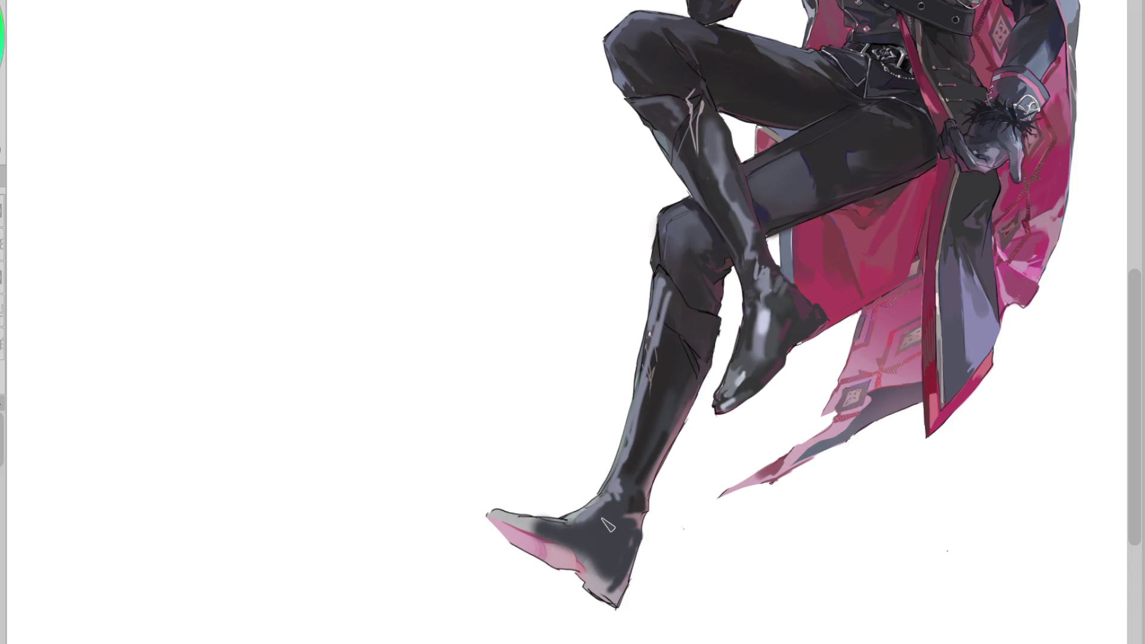
Add light shading around the boot ankle and darken the shading along the shin
{"action": "mouse_move", "coordinate": [608, 525]}
{"action": "left_mouse_down"}
{"action": "mouse_move", "coordinate": [600, 514]}
{"action": "mouse_move", "coordinate": [590, 543]}
{"action": "left_mouse_up"}
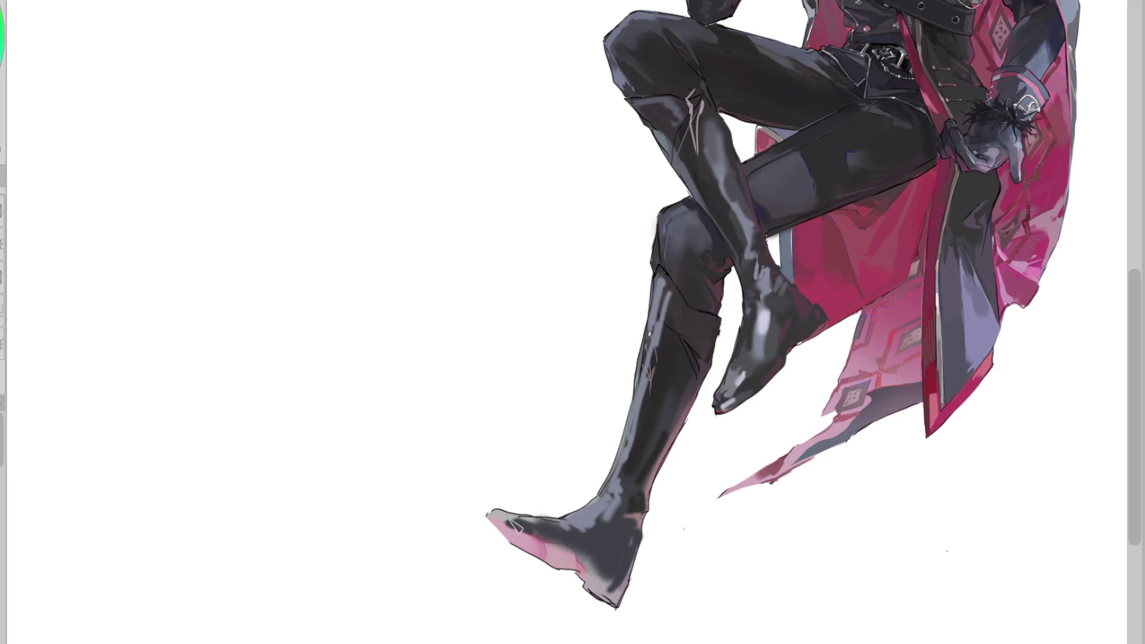
{"action": "left_click", "coordinate": [578, 503], "text": "alt"}
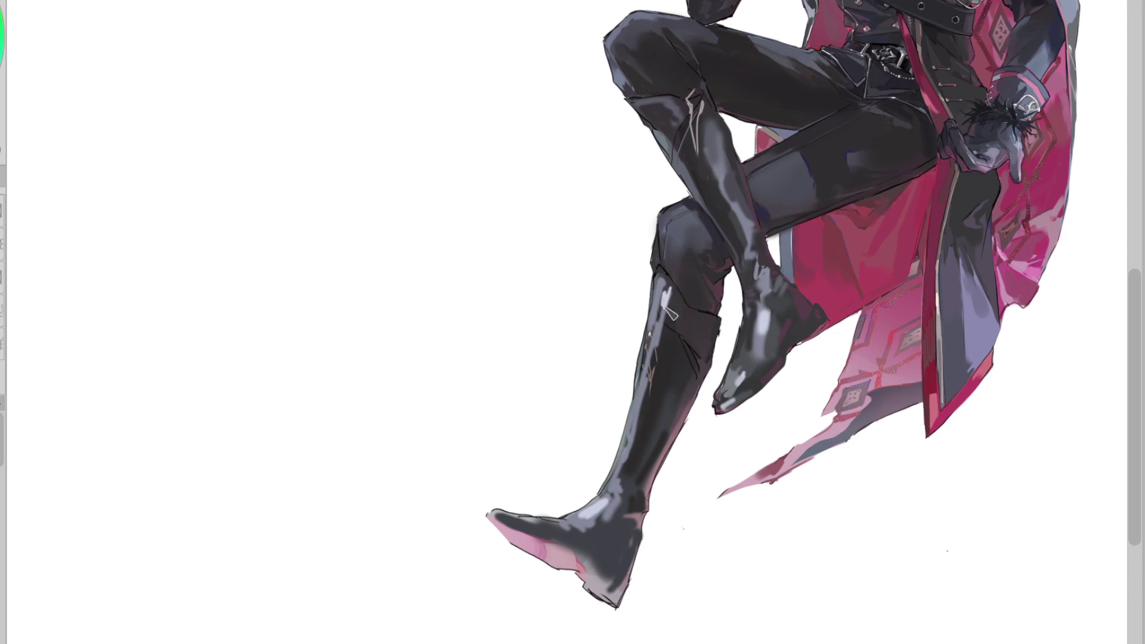
{"action": "left_click_drag", "start_coordinate": [635, 444], "coordinate": [620, 477]}
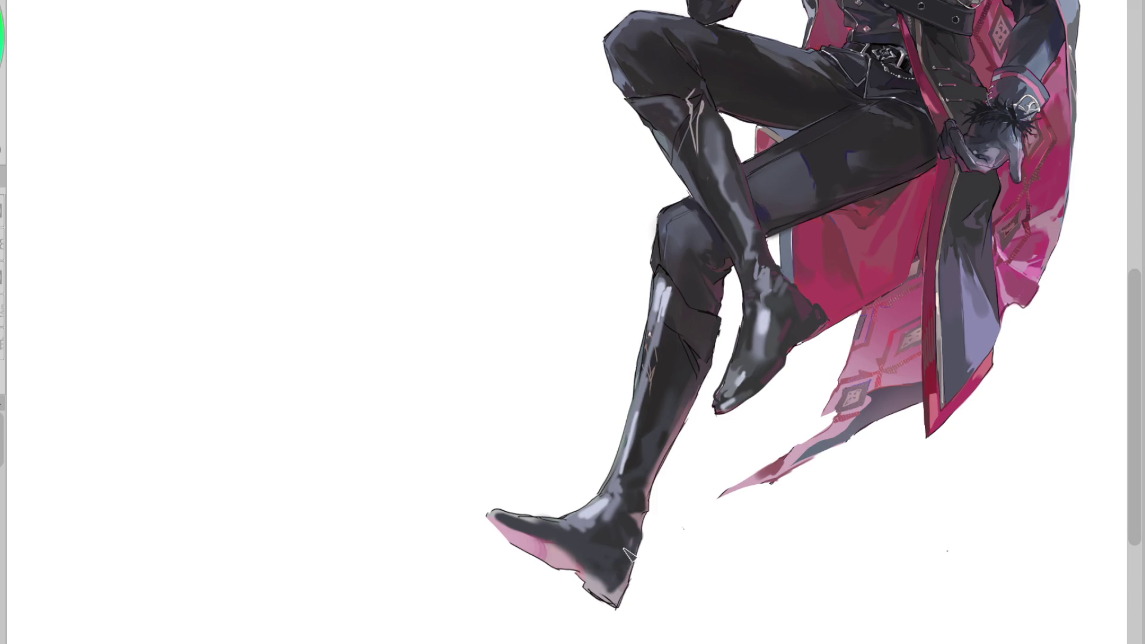
Using the dark boot colour, blend deeper shading around the heel and darken the toe tip
{"action": "left_click", "coordinate": [630, 553], "text": "alt"}
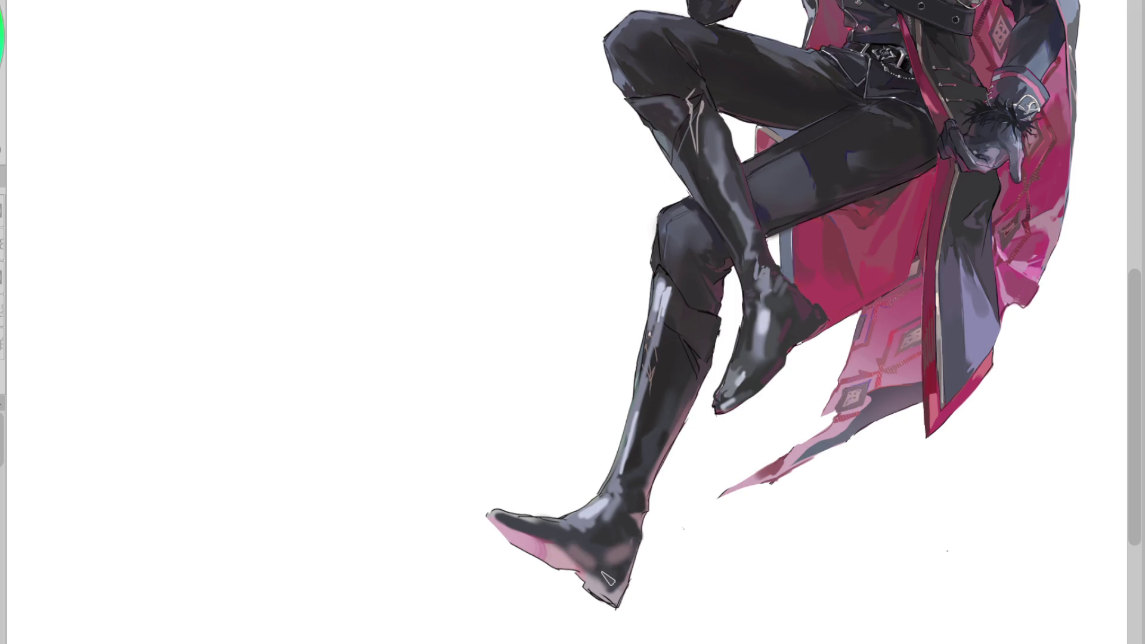
{"action": "left_click_drag", "start_coordinate": [572, 552], "coordinate": [605, 580]}
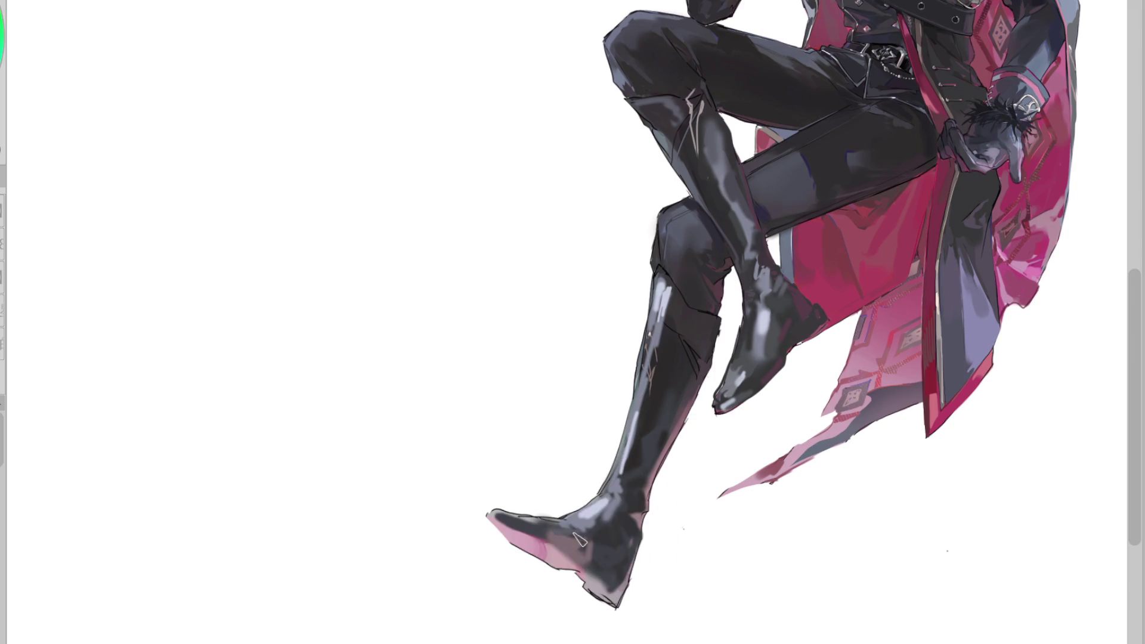
{"action": "left_click", "coordinate": [590, 523], "text": "ctrl"}
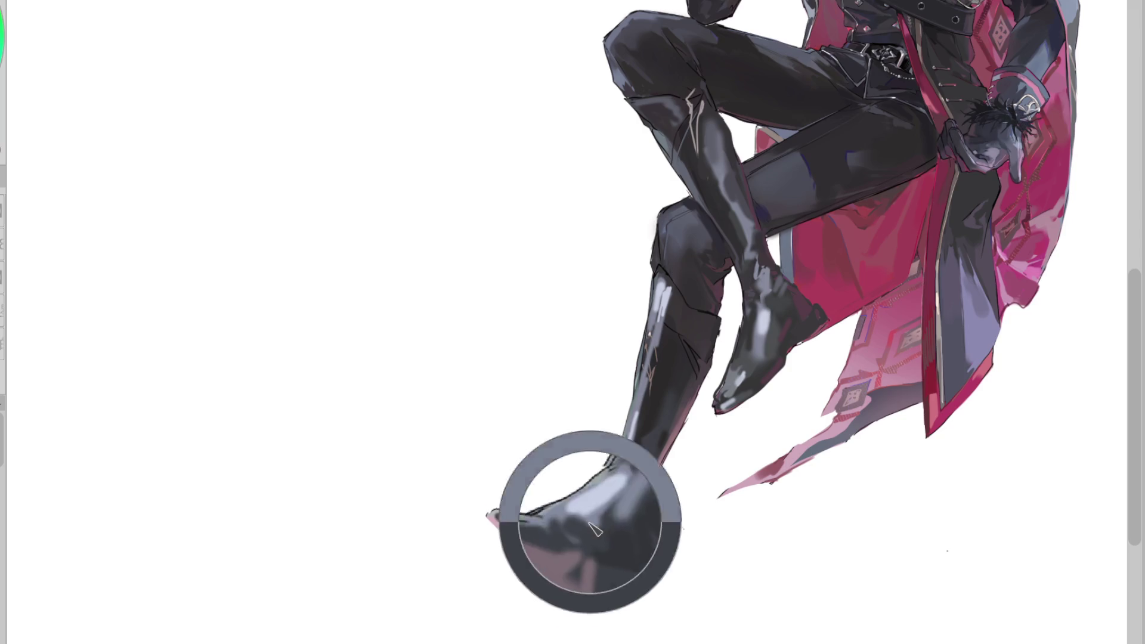
{"action": "left_click", "coordinate": [587, 546], "text": "ctrl"}
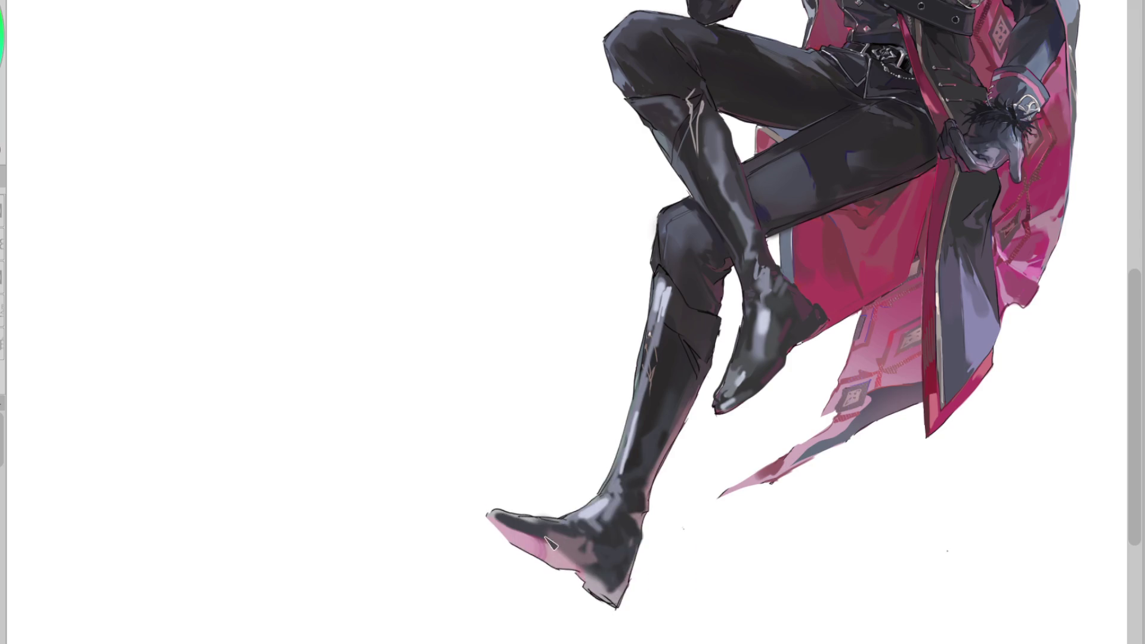
{"action": "left_click_drag", "start_coordinate": [536, 532], "coordinate": [495, 523]}
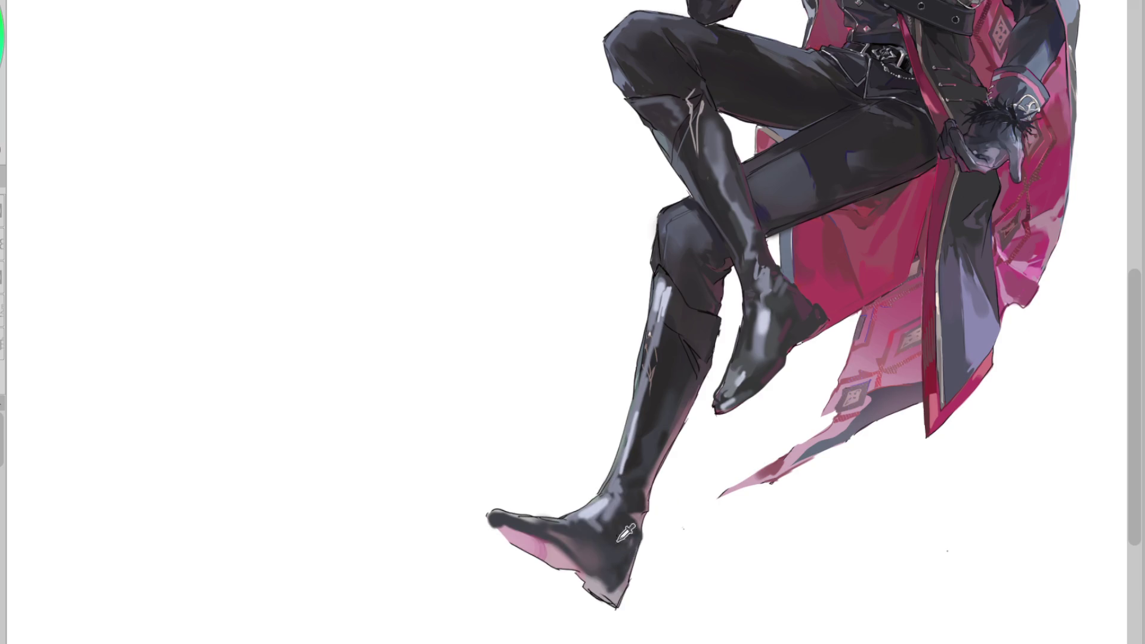
Shade the boot ankle darker, add a thin dark edge line, and mirror the canvas horizontally
{"action": "mouse_move", "coordinate": [630, 535]}
{"action": "left_mouse_down"}
{"action": "mouse_move", "coordinate": [622, 575]}
{"action": "mouse_move", "coordinate": [638, 569]}
{"action": "mouse_move", "coordinate": [634, 587]}
{"action": "mouse_move", "coordinate": [644, 562]}
{"action": "mouse_move", "coordinate": [626, 597]}
{"action": "left_mouse_up"}
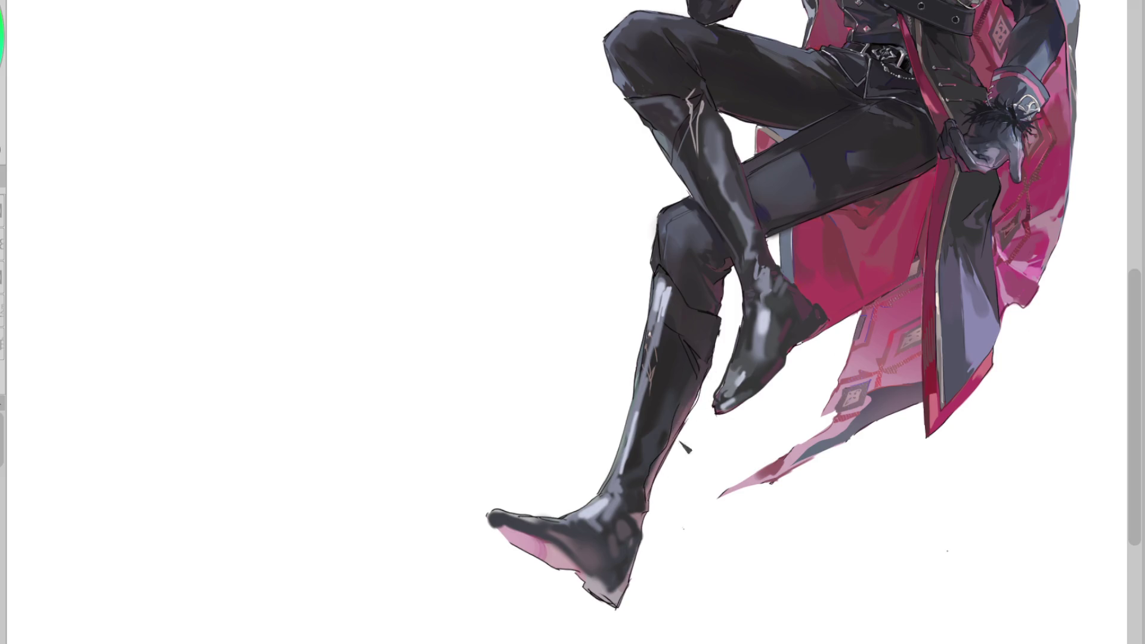
{"action": "left_click_drag", "start_coordinate": [704, 366], "coordinate": [694, 422]}
{"action": "key", "text": "h"}
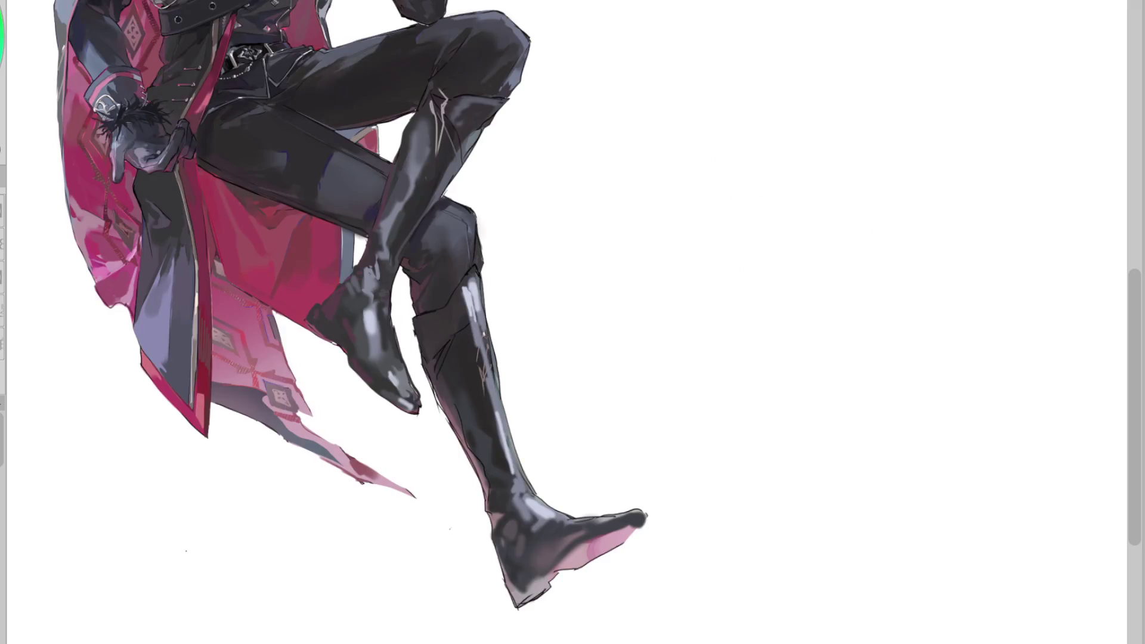
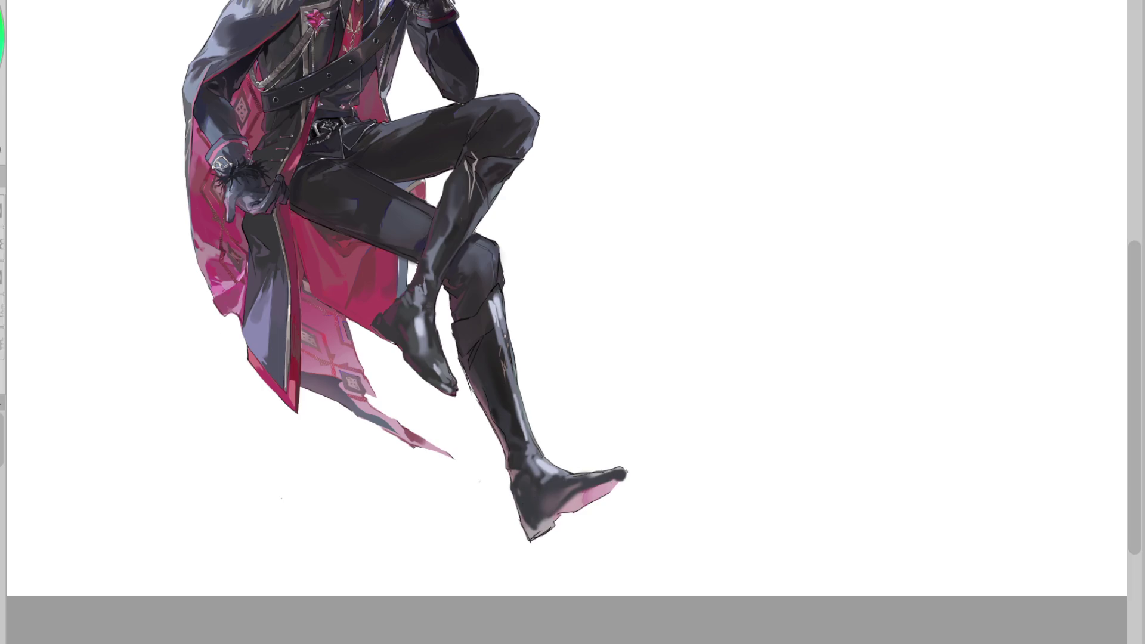
Ink a dark outline along the extended boot's edge and heel, undoing the unsatisfying heel strokes
{"action": "left_click_drag", "start_coordinate": [457, 323], "coordinate": [463, 391]}
{"action": "key", "text": "h"}
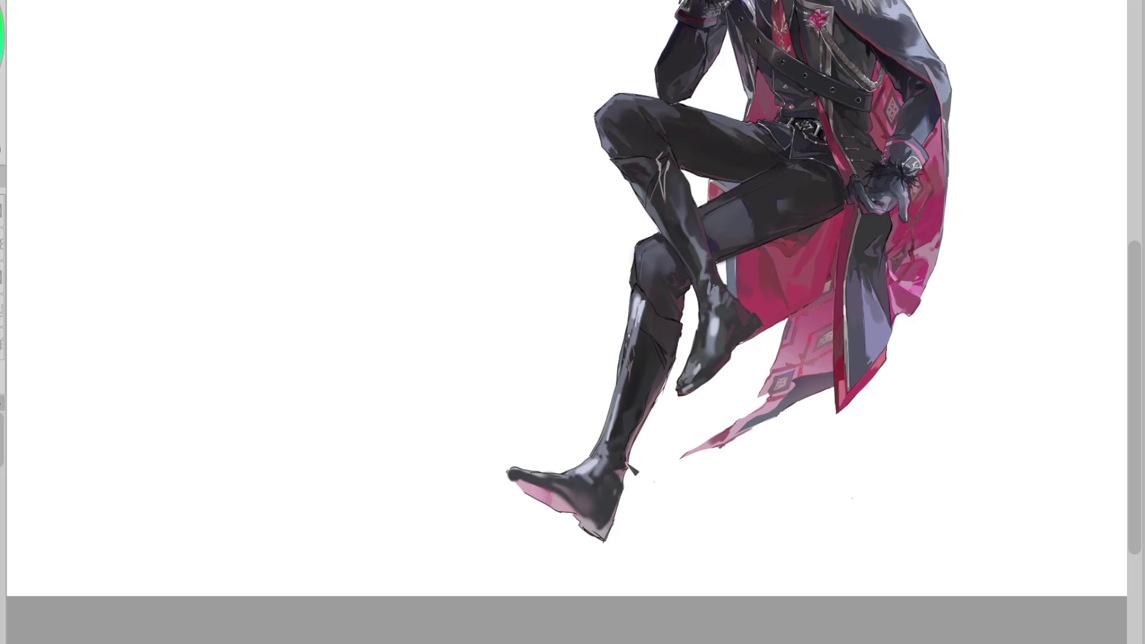
{"action": "mouse_move", "coordinate": [620, 493]}
{"action": "left_mouse_down"}
{"action": "mouse_move", "coordinate": [614, 539]}
{"action": "mouse_move", "coordinate": [599, 534]}
{"action": "left_mouse_up"}
{"action": "left_click_drag", "start_coordinate": [518, 485], "coordinate": [619, 531]}
{"action": "key", "text": "ctrl+z"}
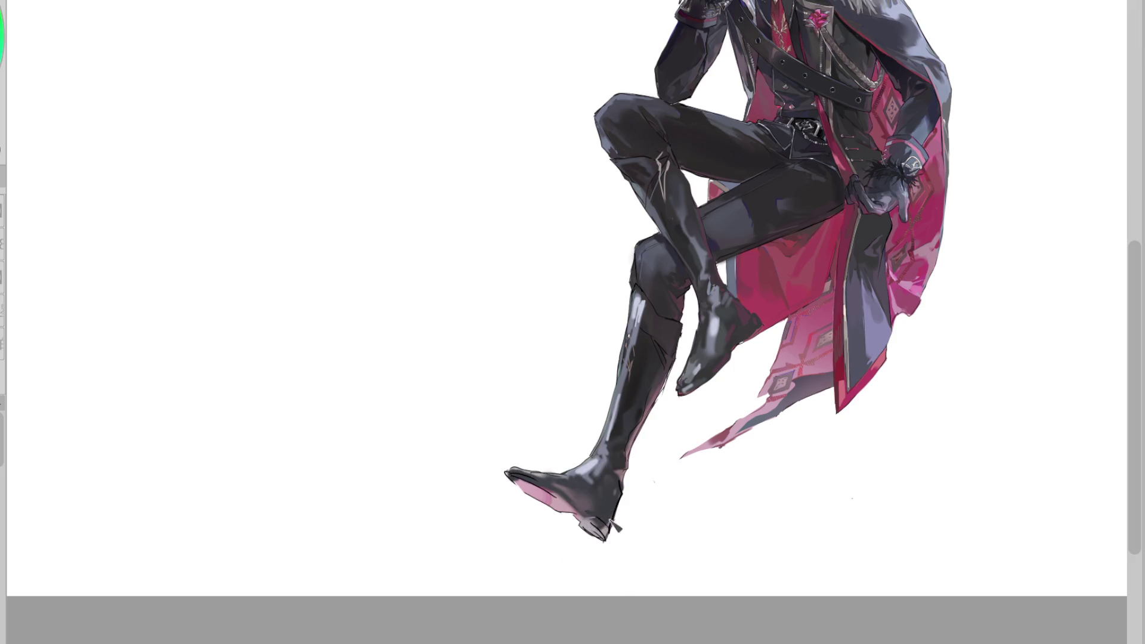
{"action": "key", "text": "ctrl+z"}
{"action": "key", "text": "ctrl+z"}
{"action": "key", "text": "ctrl+z"}
{"action": "scroll", "coordinate": [590, 600], "scroll_direction": "up", "scroll_amount": 2}
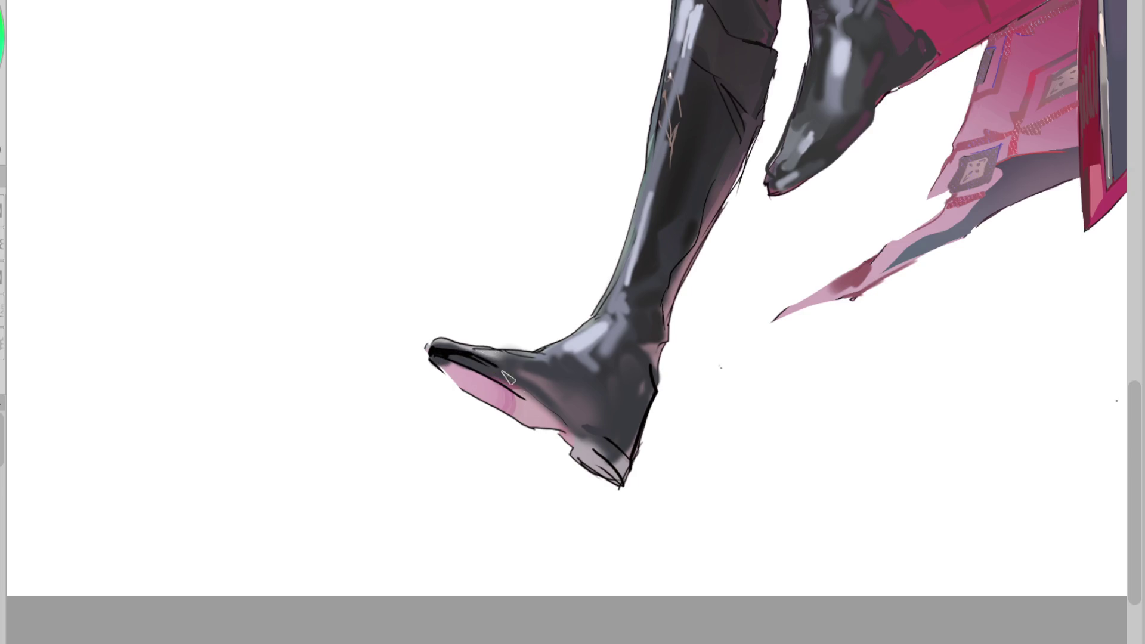
Redraw the toe's top edge and the sole line from toe to heel with sampled dark colour
{"action": "left_click_drag", "start_coordinate": [459, 358], "coordinate": [587, 440]}
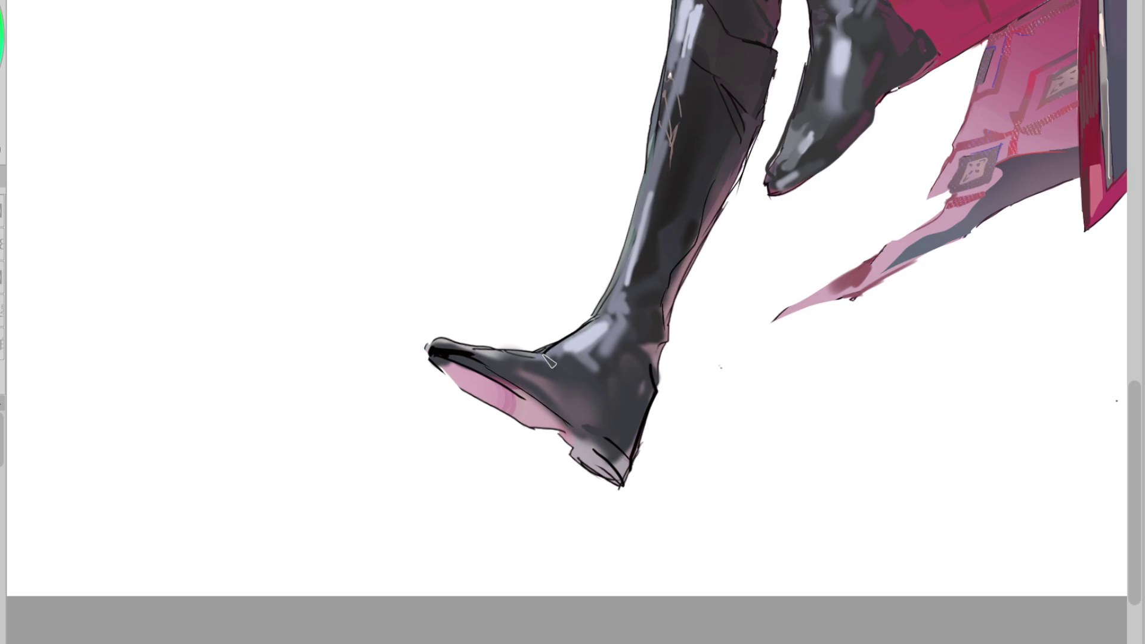
{"action": "left_click_drag", "start_coordinate": [454, 335], "coordinate": [534, 351]}
{"action": "left_click", "coordinate": [459, 332], "text": "alt"}
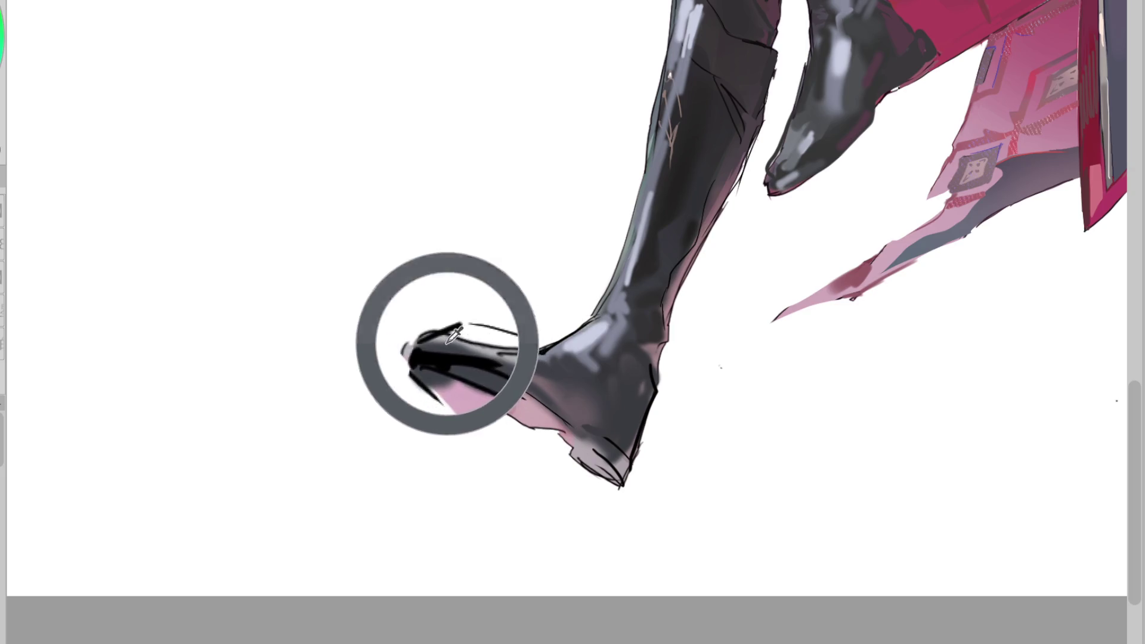
{"action": "left_click", "coordinate": [503, 351], "text": "alt"}
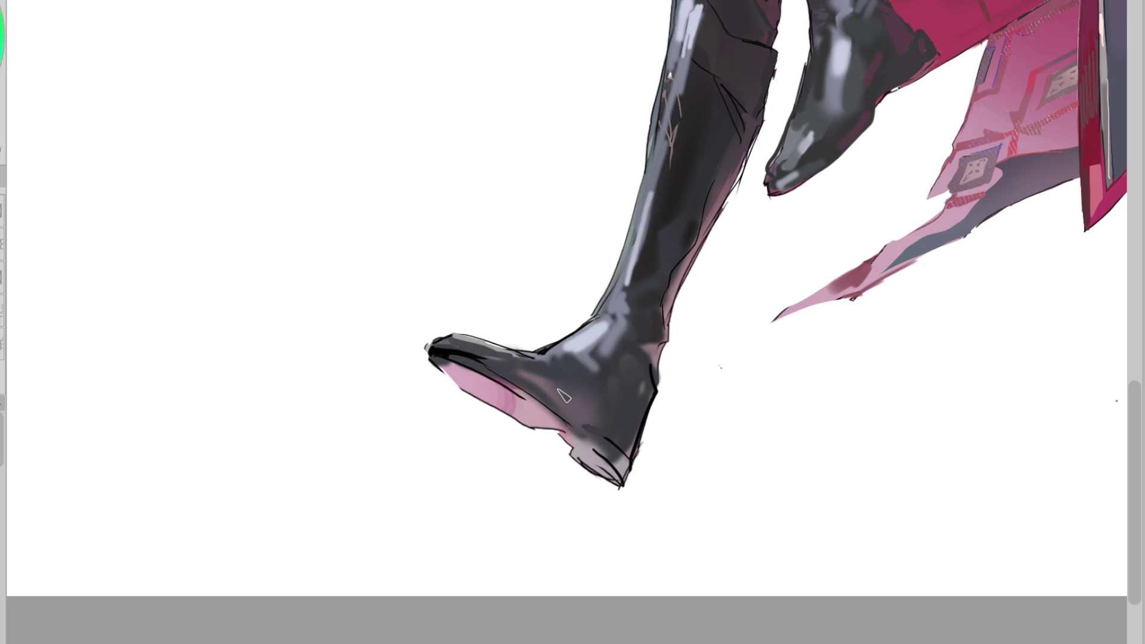
{"action": "left_click_drag", "start_coordinate": [498, 414], "coordinate": [562, 429]}
{"action": "key", "text": "ctrl+z"}
{"action": "mouse_move", "coordinate": [498, 366]}
{"action": "left_mouse_down"}
{"action": "mouse_move", "coordinate": [584, 433]}
{"action": "mouse_move", "coordinate": [627, 423]}
{"action": "mouse_move", "coordinate": [639, 465]}
{"action": "left_mouse_up"}
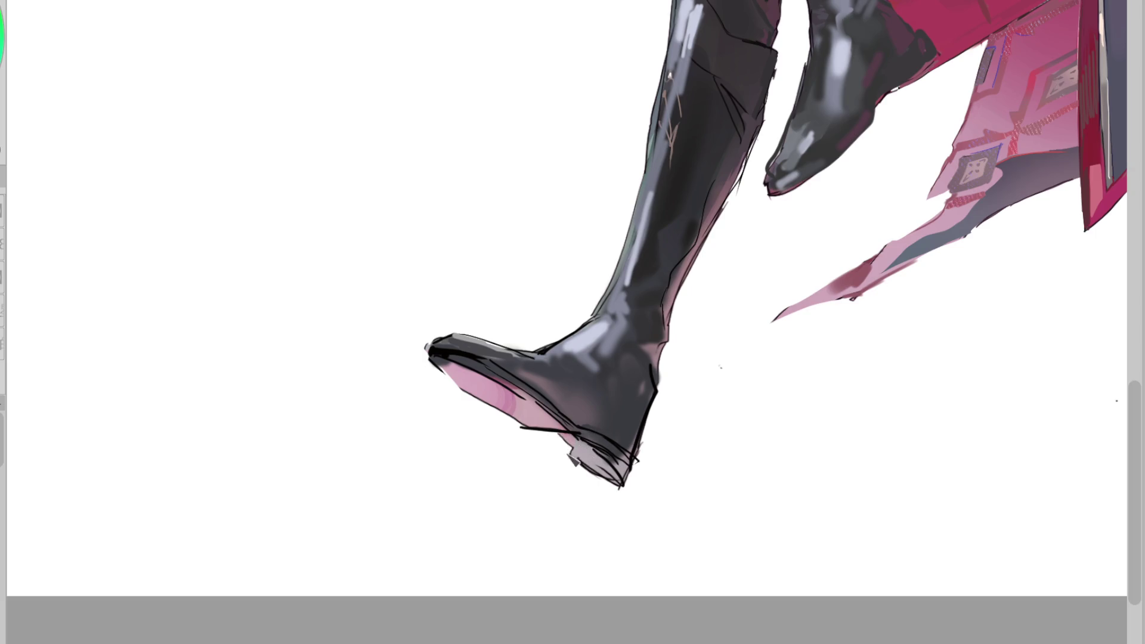
Paint a solid dark band along the heel bottom, then go over it in lighter grey
{"action": "key", "text": "m"}
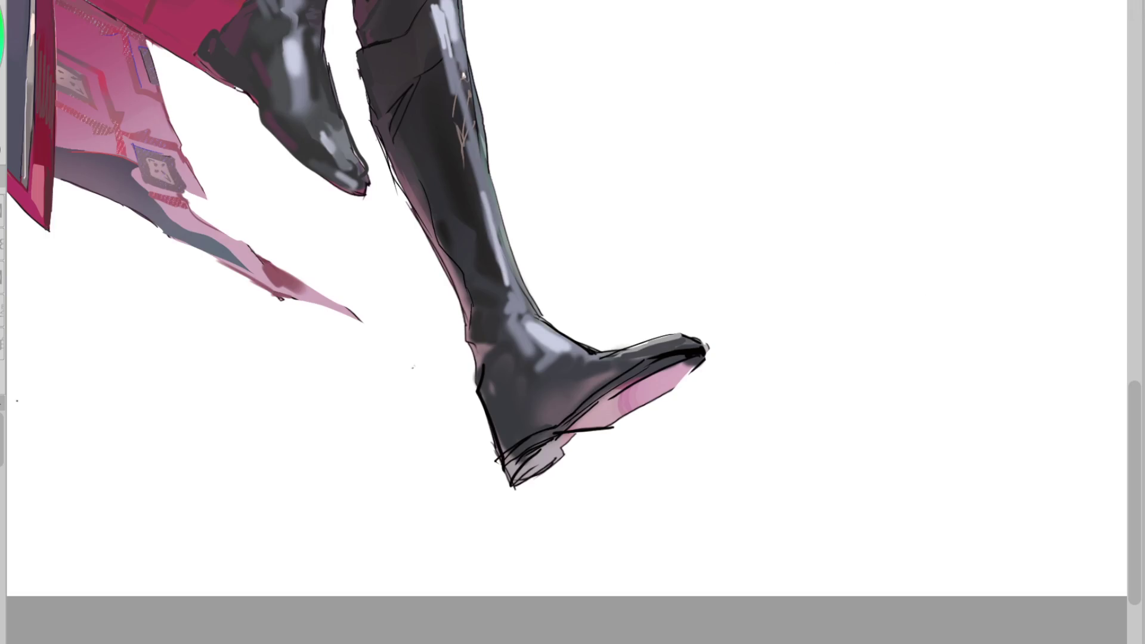
{"action": "left_click", "coordinate": [524, 459], "text": "alt"}
{"action": "mouse_move", "coordinate": [513, 474]}
{"action": "left_mouse_down"}
{"action": "mouse_move", "coordinate": [551, 446]}
{"action": "mouse_move", "coordinate": [550, 456]}
{"action": "left_mouse_up"}
{"action": "left_click", "coordinate": [524, 457], "text": "alt"}
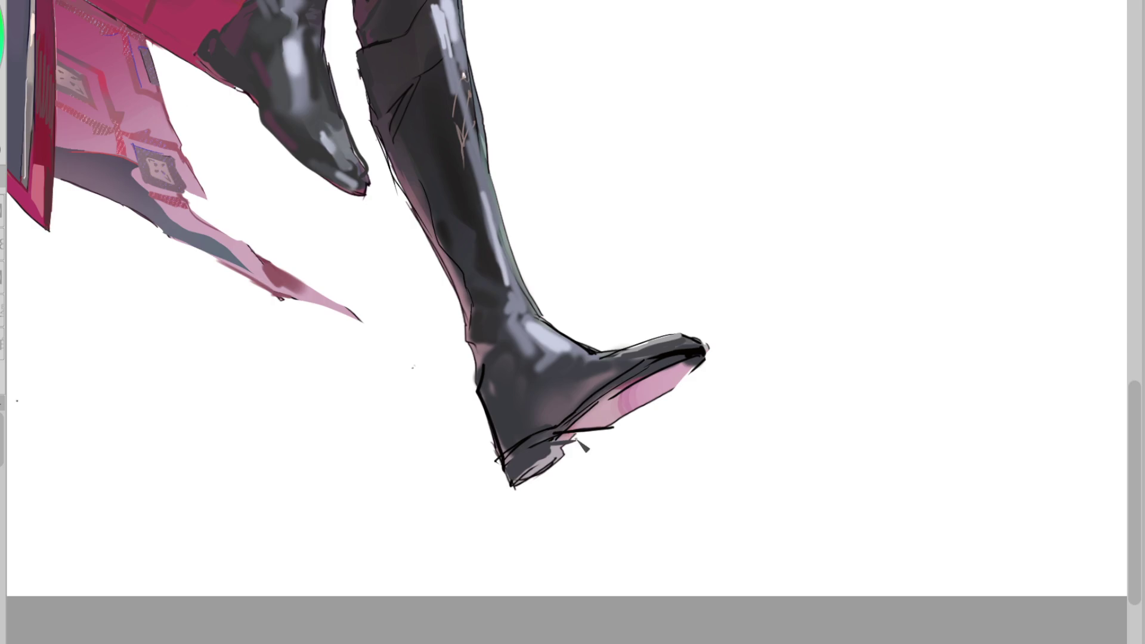
{"action": "key", "text": "h"}
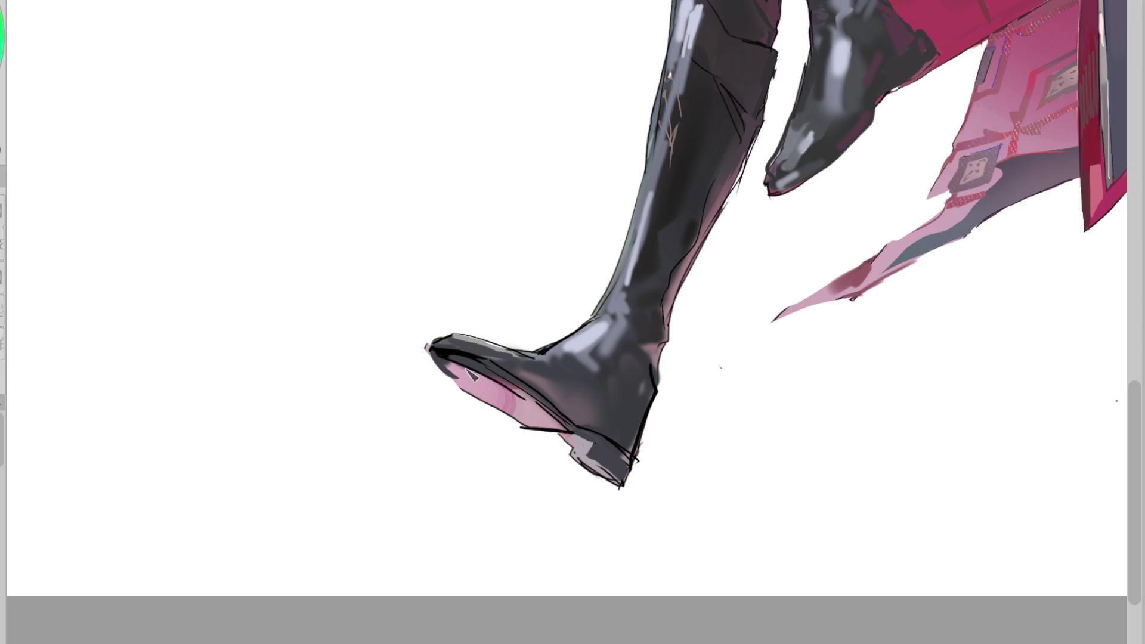
Re-ink the boot toe's top edge more heavily, discarding the extended toe tip
{"action": "mouse_move", "coordinate": [426, 347]}
{"action": "left_mouse_down"}
{"action": "mouse_move", "coordinate": [473, 400]}
{"action": "mouse_move", "coordinate": [436, 345]}
{"action": "left_mouse_up"}
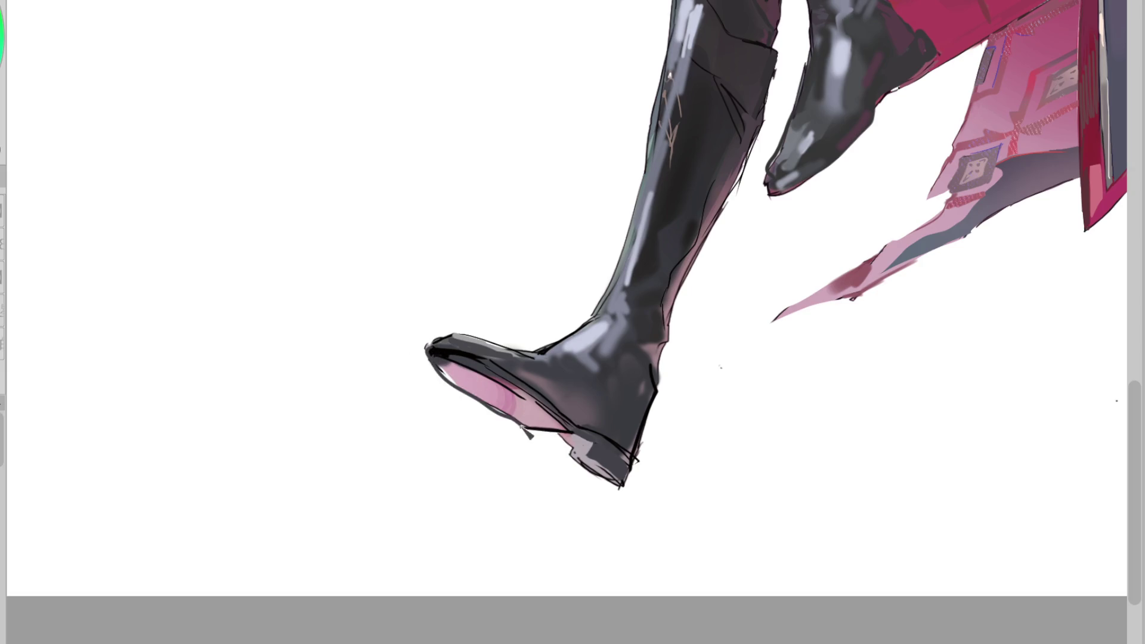
{"action": "left_click", "coordinate": [444, 340], "text": "alt"}
{"action": "key", "text": "ctrl+z"}
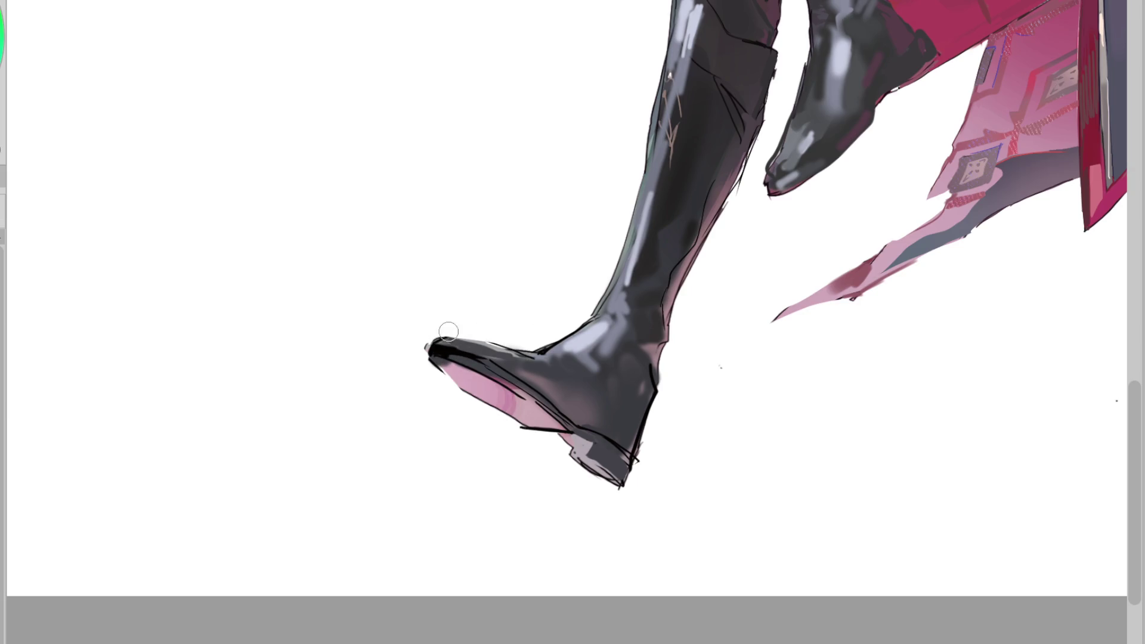
{"action": "mouse_move", "coordinate": [460, 336]}
{"action": "left_mouse_down"}
{"action": "mouse_move", "coordinate": [512, 351]}
{"action": "mouse_move", "coordinate": [453, 337]}
{"action": "mouse_move", "coordinate": [422, 344]}
{"action": "mouse_move", "coordinate": [566, 433]}
{"action": "left_mouse_up"}
{"action": "key", "text": "ctrl+z"}
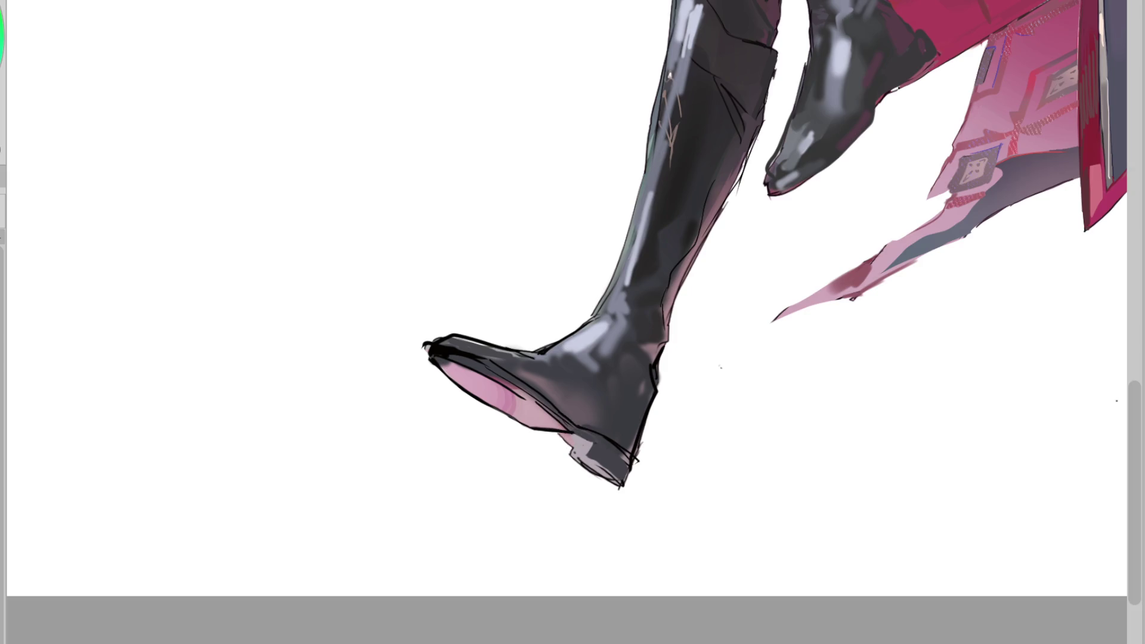
{"action": "left_click_drag", "start_coordinate": [428, 343], "coordinate": [507, 349]}
Repaint the boot heel with grey and dark shading strokes
{"action": "mouse_move", "coordinate": [572, 439]}
{"action": "left_mouse_down"}
{"action": "mouse_move", "coordinate": [590, 459]}
{"action": "mouse_move", "coordinate": [631, 459]}
{"action": "left_mouse_up"}
{"action": "mouse_move", "coordinate": [572, 444]}
{"action": "left_mouse_down"}
{"action": "mouse_move", "coordinate": [585, 459]}
{"action": "mouse_move", "coordinate": [602, 453]}
{"action": "mouse_move", "coordinate": [587, 450]}
{"action": "mouse_move", "coordinate": [590, 465]}
{"action": "mouse_move", "coordinate": [614, 453]}
{"action": "mouse_move", "coordinate": [635, 486]}
{"action": "left_mouse_up"}
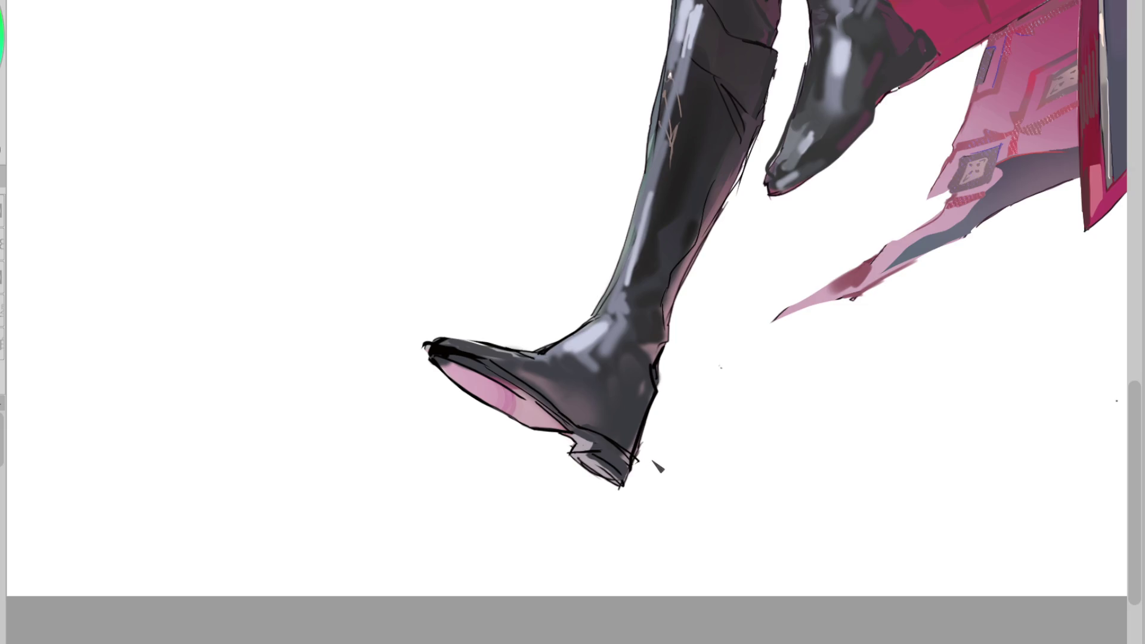
{"action": "key", "text": "m"}
{"action": "mouse_move", "coordinate": [540, 460]}
{"action": "left_mouse_down"}
{"action": "mouse_move", "coordinate": [524, 486]}
{"action": "mouse_move", "coordinate": [566, 452]}
{"action": "mouse_move", "coordinate": [543, 467]}
{"action": "mouse_move", "coordinate": [553, 465]}
{"action": "left_mouse_up"}
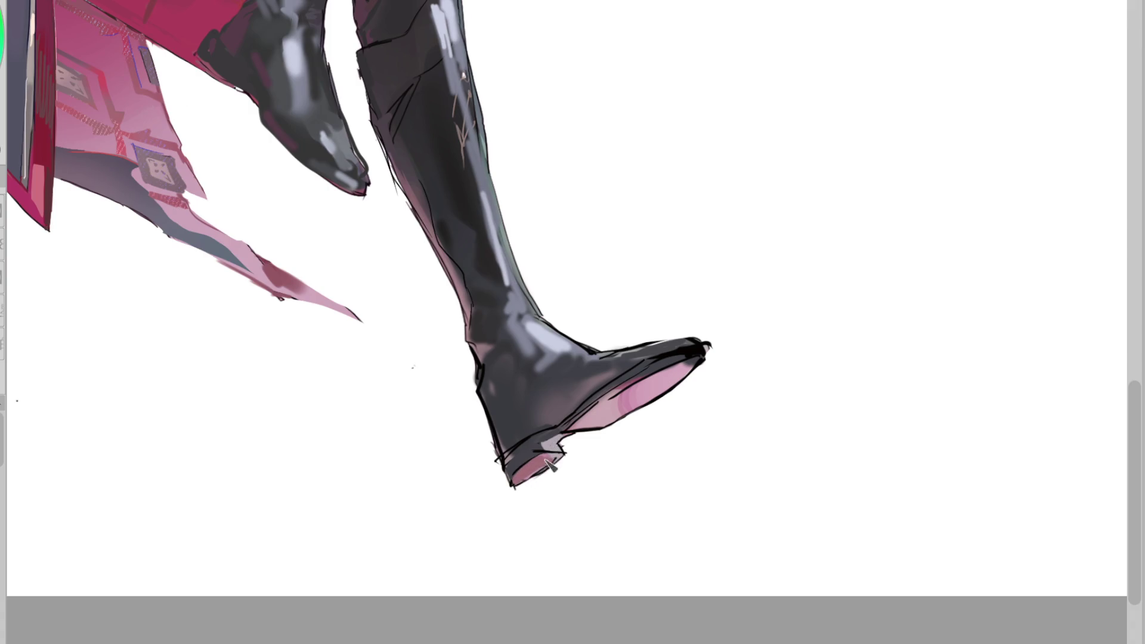
Darken the pink sole, repaint the heel's pink block, and touch up the sole edge in black
{"action": "mouse_move", "coordinate": [620, 414]}
{"action": "left_mouse_down"}
{"action": "mouse_move", "coordinate": [691, 363]}
{"action": "mouse_move", "coordinate": [581, 429]}
{"action": "left_mouse_up"}
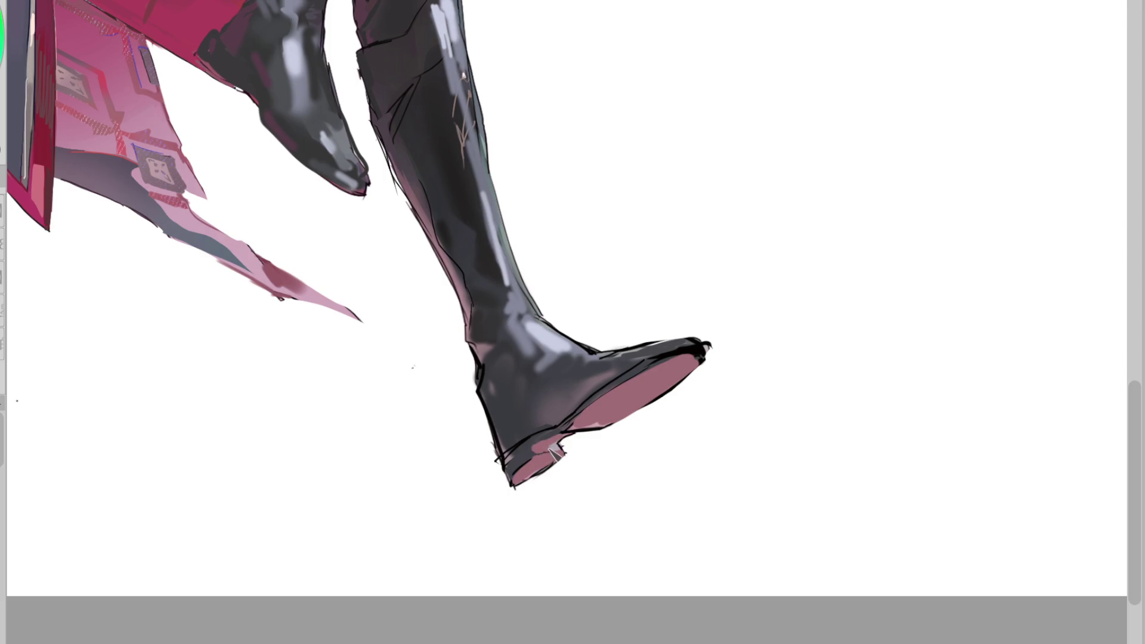
{"action": "left_click", "coordinate": [531, 447], "text": "alt"}
{"action": "mouse_move", "coordinate": [534, 456]}
{"action": "left_mouse_down"}
{"action": "mouse_move", "coordinate": [551, 468]}
{"action": "mouse_move", "coordinate": [564, 459]}
{"action": "mouse_move", "coordinate": [532, 459]}
{"action": "left_mouse_up"}
{"action": "left_click", "coordinate": [574, 429], "text": "alt"}
{"action": "left_click", "coordinate": [542, 436], "text": "alt"}
{"action": "left_click", "coordinate": [670, 356], "text": "alt"}
{"action": "left_click_drag", "start_coordinate": [620, 387], "coordinate": [570, 415]}
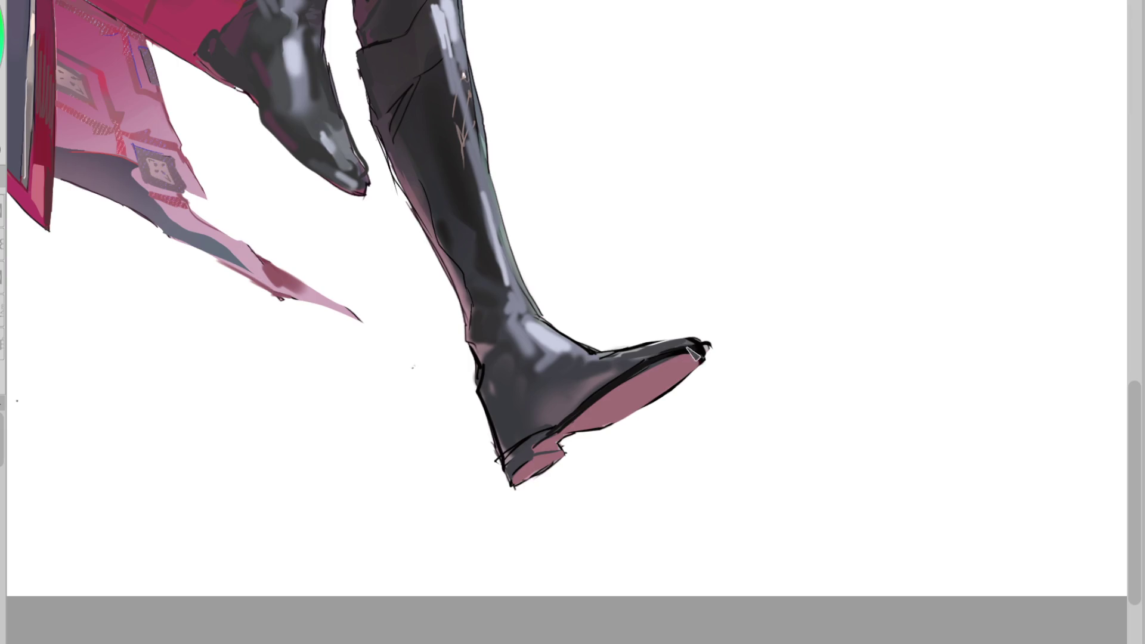
Thicken the boot toe's top outline on the mirrored view
{"action": "key", "text": "h"}
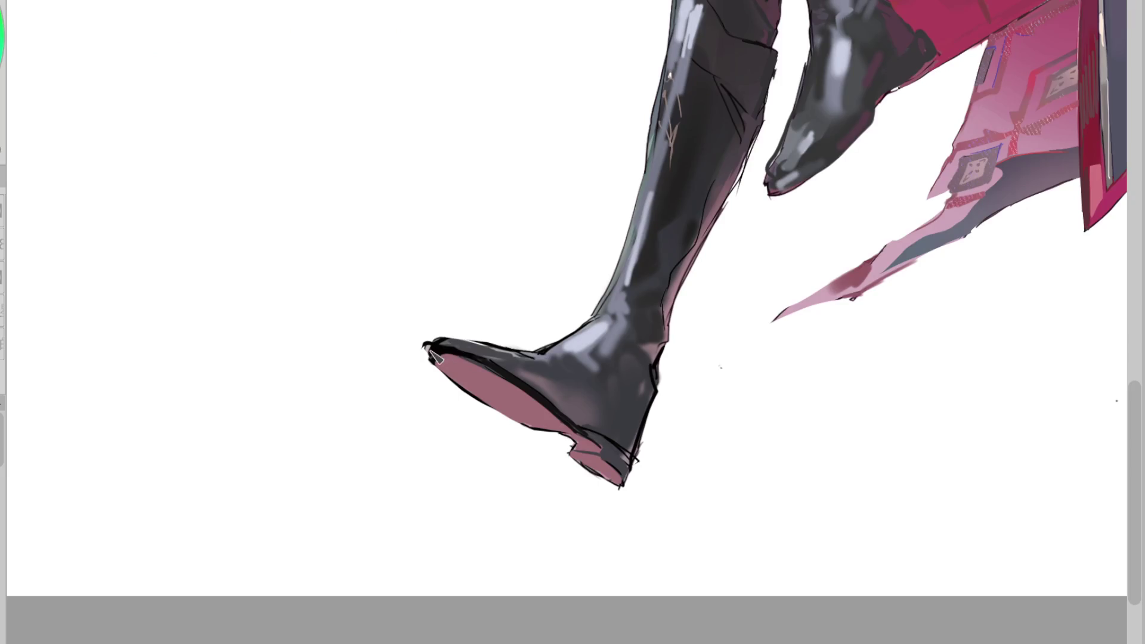
{"action": "mouse_move", "coordinate": [425, 347]}
{"action": "left_mouse_down"}
{"action": "mouse_move", "coordinate": [437, 365]}
{"action": "mouse_move", "coordinate": [490, 347]}
{"action": "mouse_move", "coordinate": [501, 381]}
{"action": "mouse_move", "coordinate": [544, 407]}
{"action": "left_mouse_up"}
{"action": "left_click", "coordinate": [455, 358], "text": "alt"}
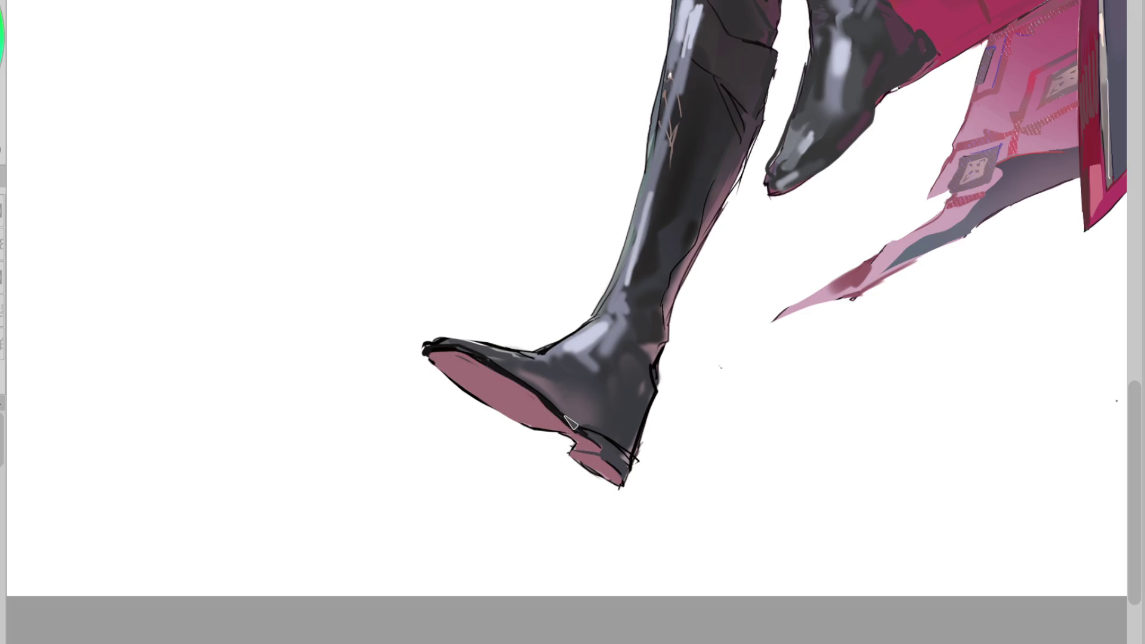
{"action": "key", "text": "m"}
Ink a thicker dark line along the sole edge using a sampled boot colour
{"action": "left_click", "coordinate": [648, 357], "text": "alt"}
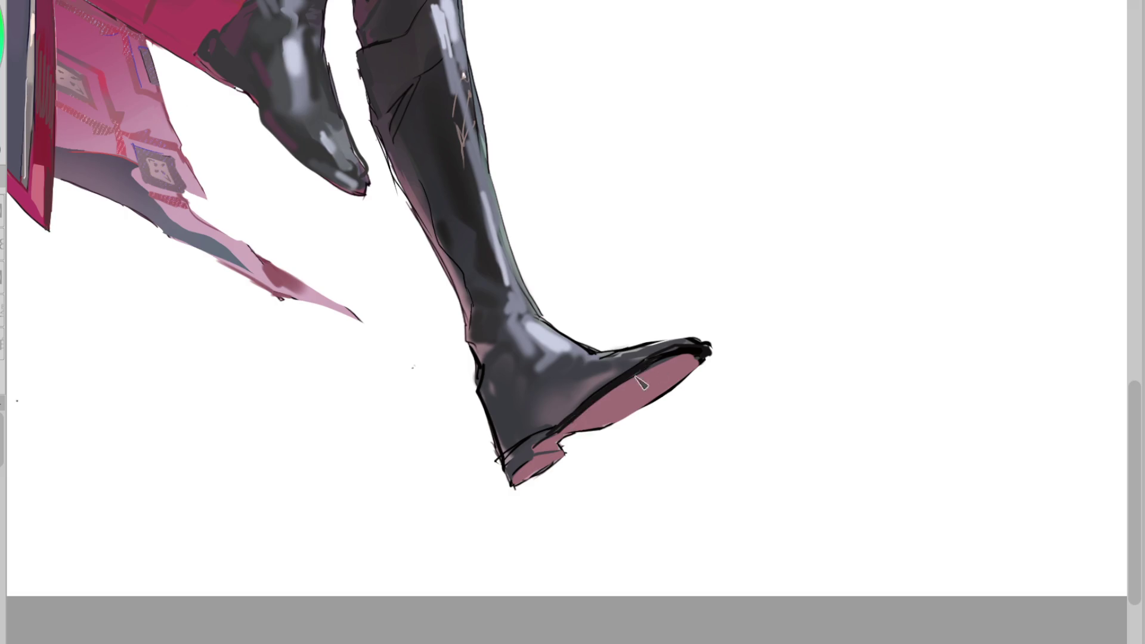
{"action": "left_click", "coordinate": [636, 354], "text": "alt"}
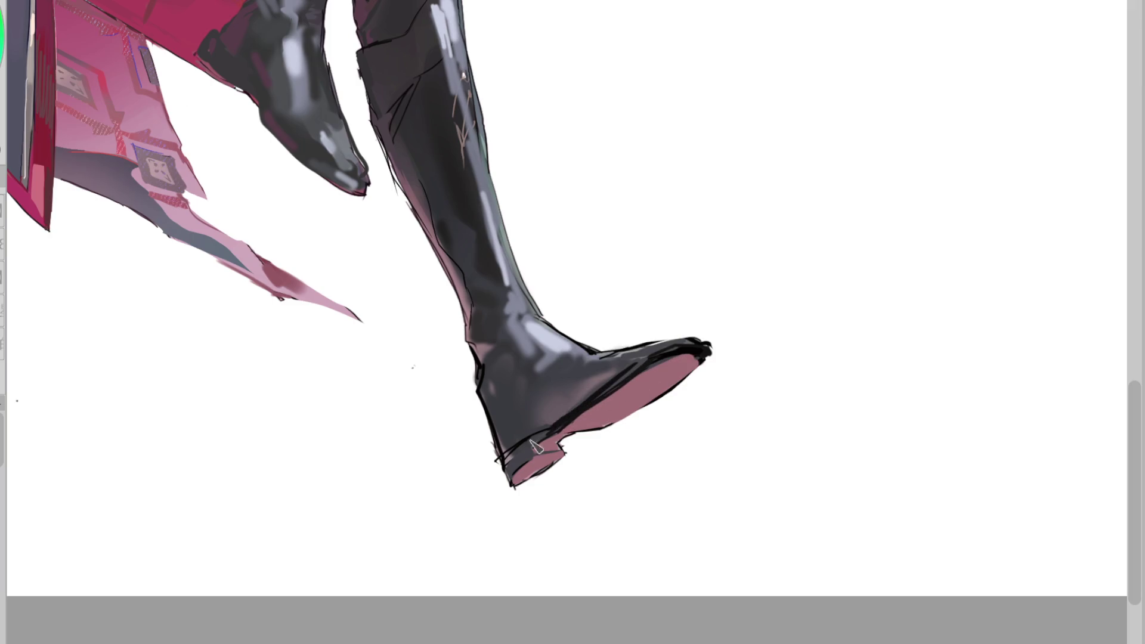
{"action": "left_click_drag", "start_coordinate": [674, 351], "coordinate": [549, 428]}
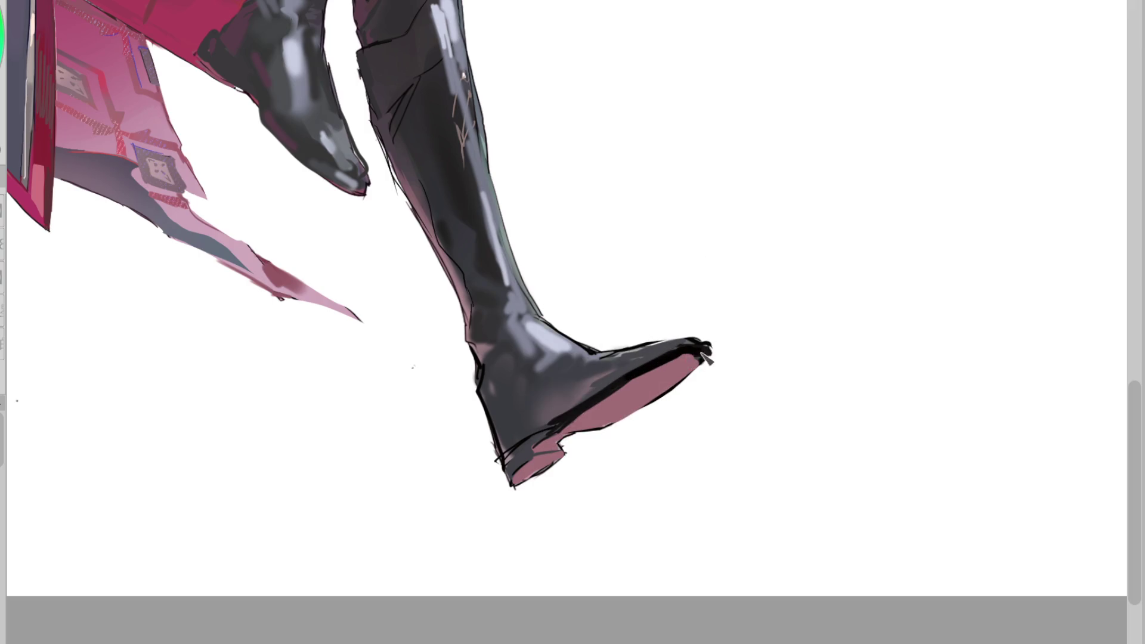
{"action": "key", "text": "m"}
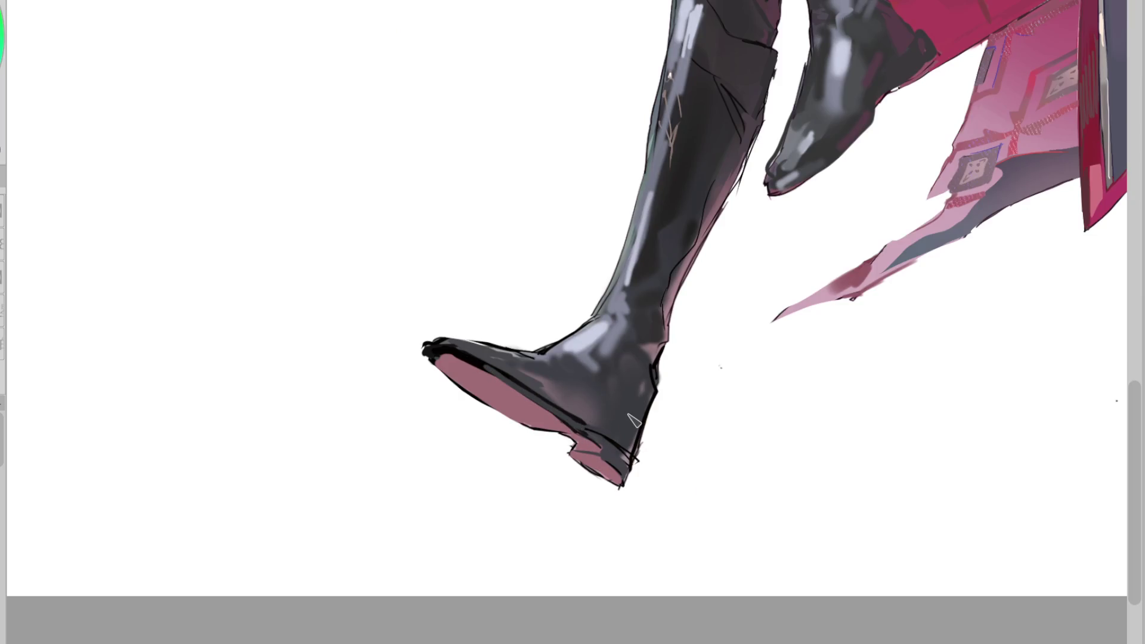
{"action": "key", "text": "m"}
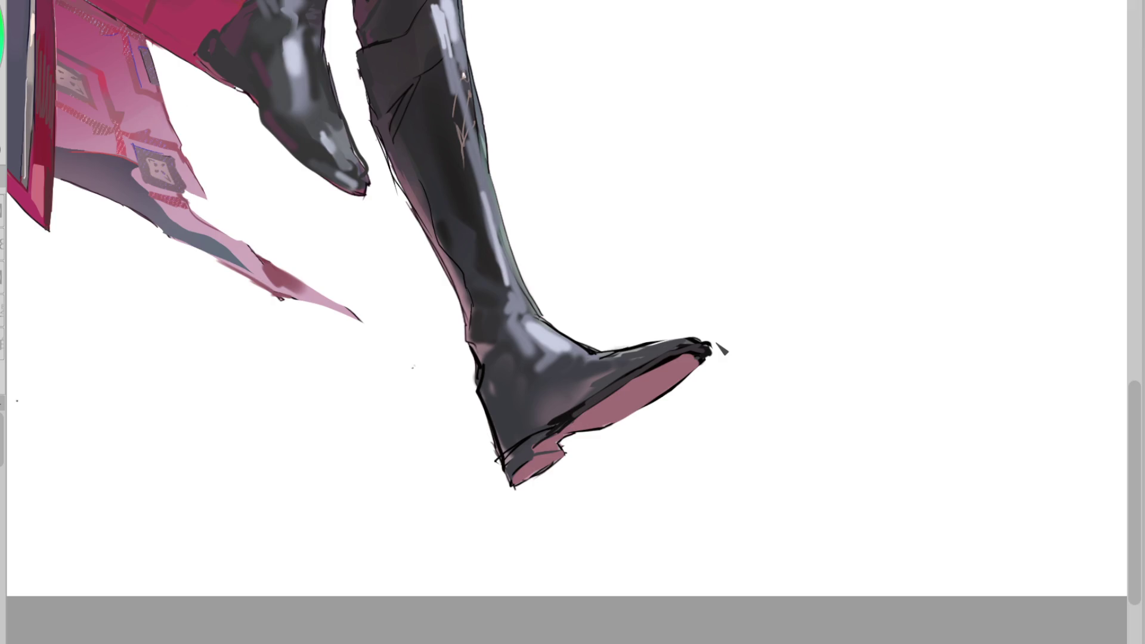
Smooth and darken the heel edge and sharpen the ragged toe into a clean point
{"action": "left_click", "coordinate": [568, 429], "text": "alt"}
{"action": "left_click", "coordinate": [544, 418], "text": "alt"}
{"action": "left_click", "coordinate": [517, 442], "text": "alt"}
{"action": "left_click", "coordinate": [513, 458], "text": "alt"}
{"action": "left_click", "coordinate": [576, 411], "text": "alt"}
{"action": "left_click", "coordinate": [535, 428], "text": "alt"}
{"action": "left_click", "coordinate": [530, 440], "text": "alt"}
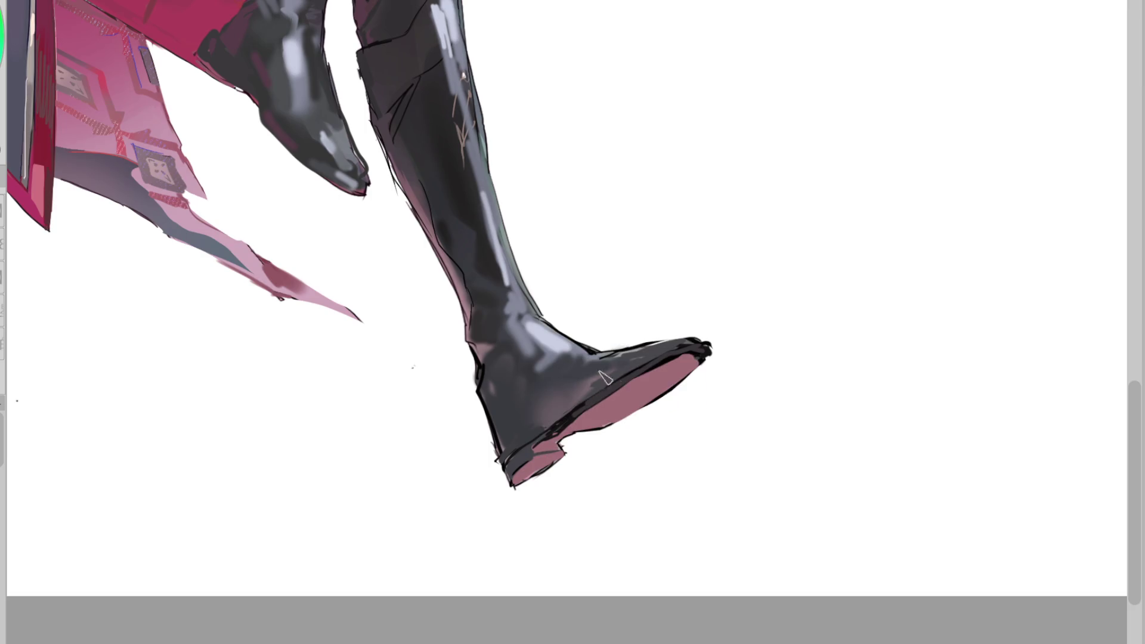
{"action": "left_click", "coordinate": [584, 424], "text": "alt"}
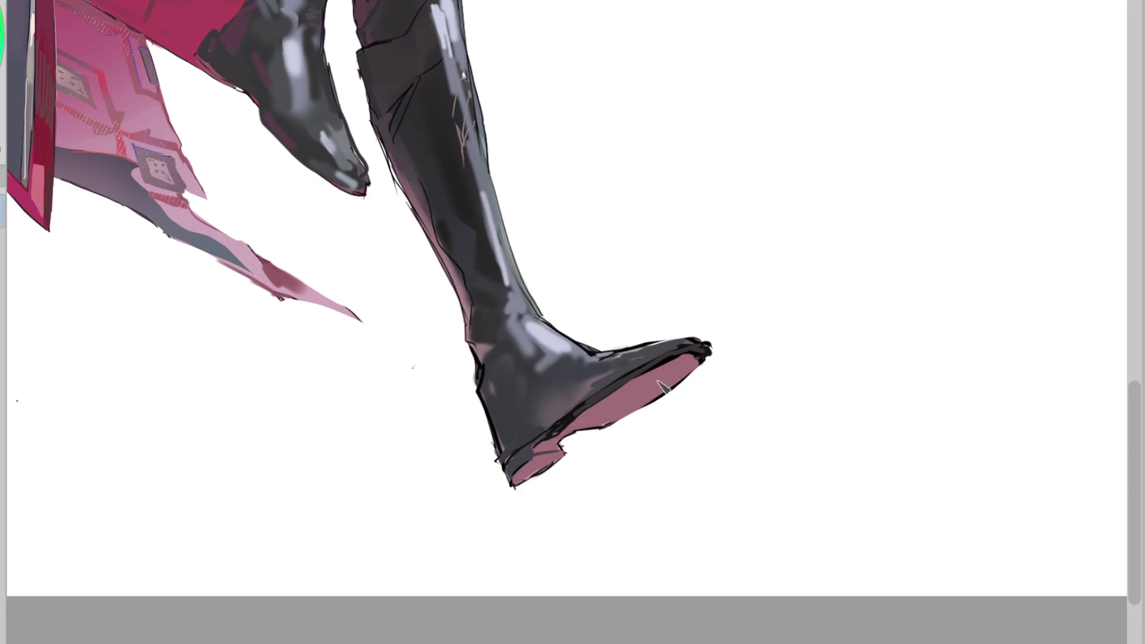
{"action": "left_click", "coordinate": [588, 409], "text": "alt"}
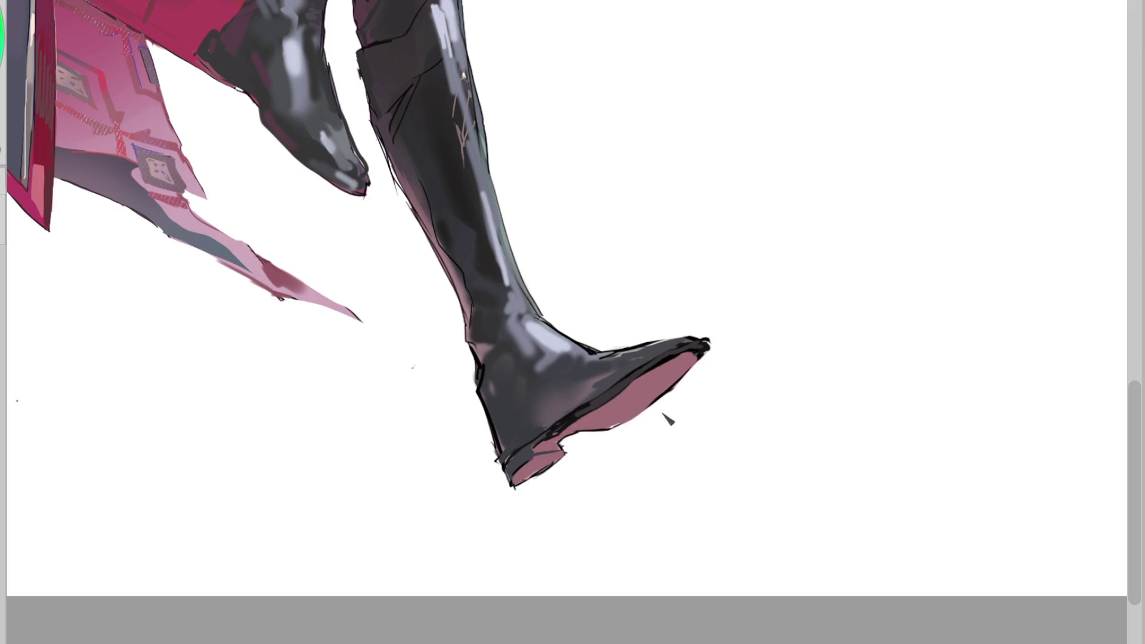
{"action": "key", "text": "m"}
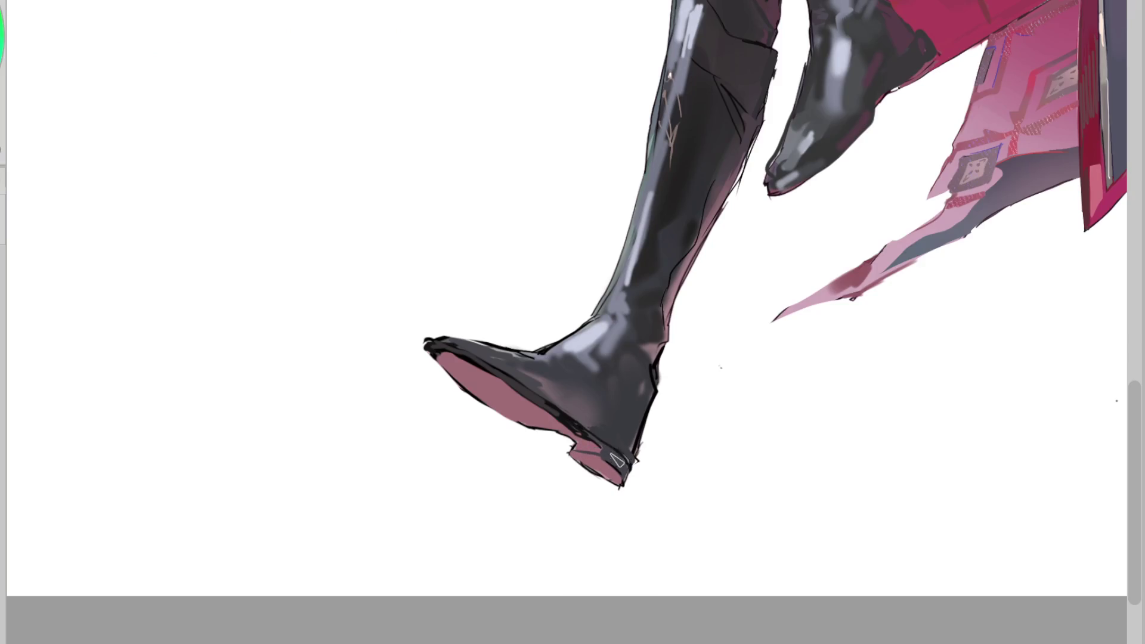
{"action": "mouse_move", "coordinate": [617, 442]}
{"action": "left_mouse_down"}
{"action": "mouse_move", "coordinate": [623, 465]}
{"action": "mouse_move", "coordinate": [611, 433]}
{"action": "left_mouse_up"}
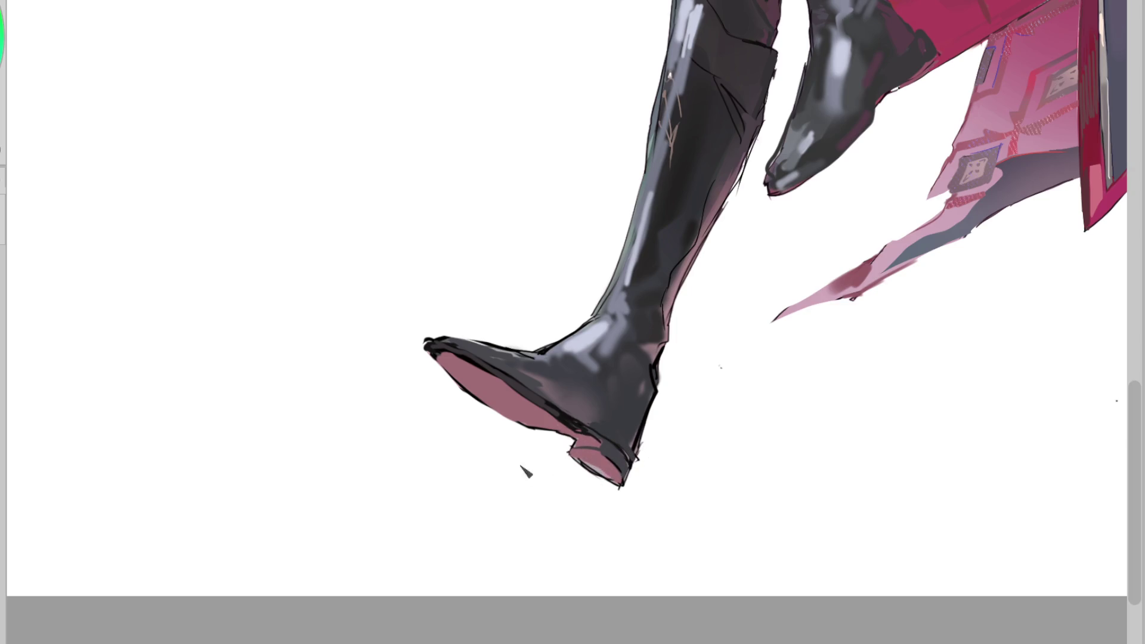
{"action": "left_click_drag", "start_coordinate": [453, 373], "coordinate": [427, 342]}
{"action": "left_click", "coordinate": [426, 344]}
Brush light grey highlights onto the raised boot's toe and brighten its tip
{"action": "scroll", "coordinate": [685, 246], "scroll_direction": "right", "scroll_amount": 3}
{"action": "scroll", "coordinate": [1137, 375], "scroll_direction": "up", "scroll_amount": 10}
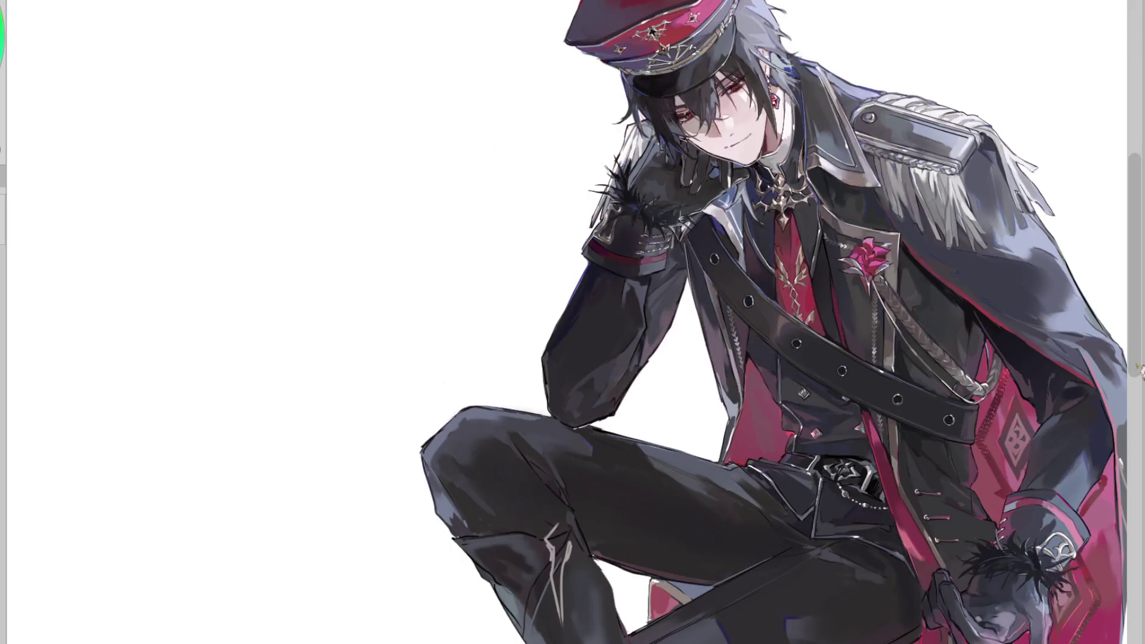
{"action": "scroll", "coordinate": [1138, 390], "scroll_direction": "down", "scroll_amount": 10}
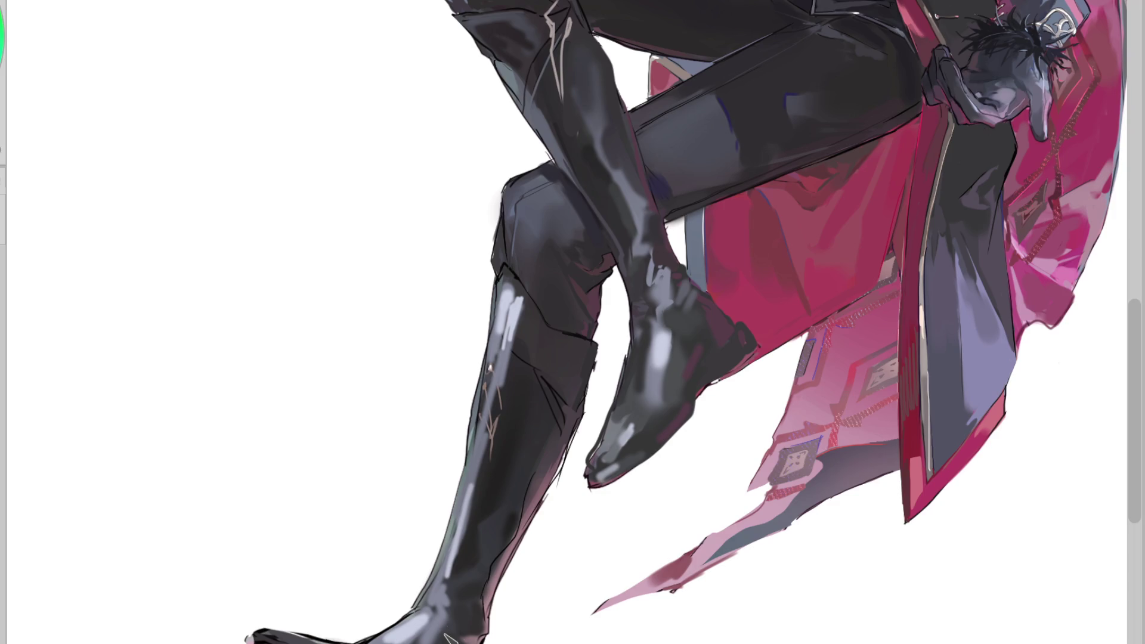
{"action": "mouse_move", "coordinate": [633, 431]}
{"action": "left_mouse_down"}
{"action": "mouse_move", "coordinate": [625, 448]}
{"action": "mouse_move", "coordinate": [636, 430]}
{"action": "left_mouse_up"}
{"action": "left_click_drag", "start_coordinate": [605, 474], "coordinate": [630, 457]}
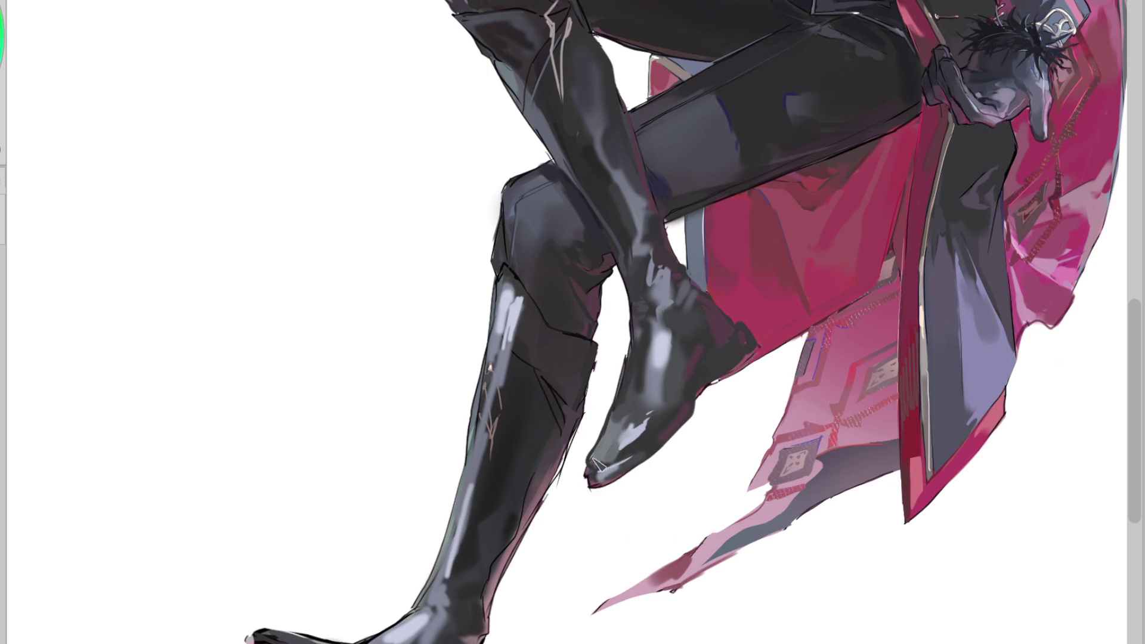
{"action": "left_click", "coordinate": [620, 405]}
{"action": "left_click", "coordinate": [611, 432]}
{"action": "key", "text": "m"}
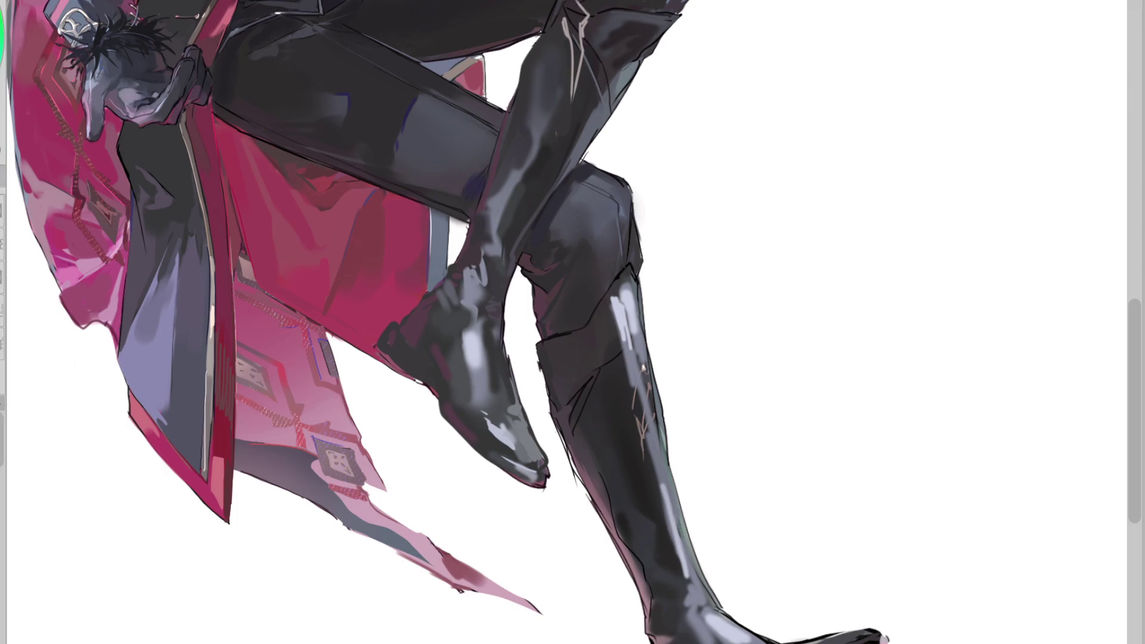
{"action": "scroll", "coordinate": [609, 429], "scroll_direction": "up", "scroll_amount": 2}
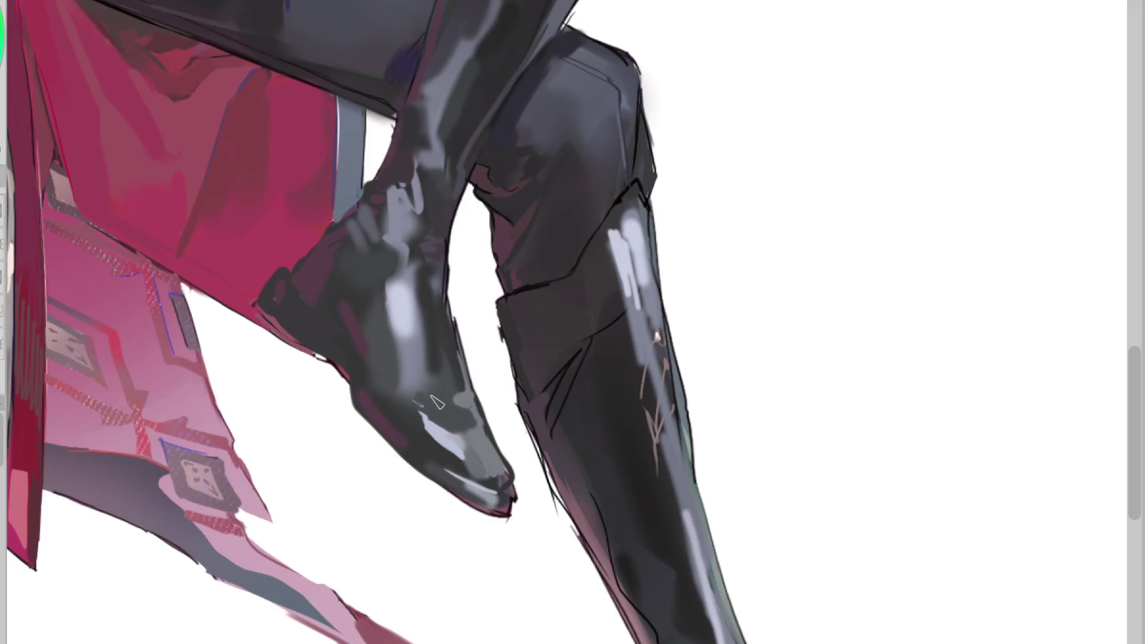
Darken the raised boot's back edge near the ankle with a sampled shade
{"action": "left_click", "coordinate": [402, 366], "text": "ctrl"}
{"action": "mouse_move", "coordinate": [399, 293]}
{"action": "left_mouse_down"}
{"action": "mouse_move", "coordinate": [401, 258]}
{"action": "mouse_move", "coordinate": [384, 322]}
{"action": "mouse_move", "coordinate": [409, 387]}
{"action": "mouse_move", "coordinate": [454, 378]}
{"action": "left_mouse_up"}
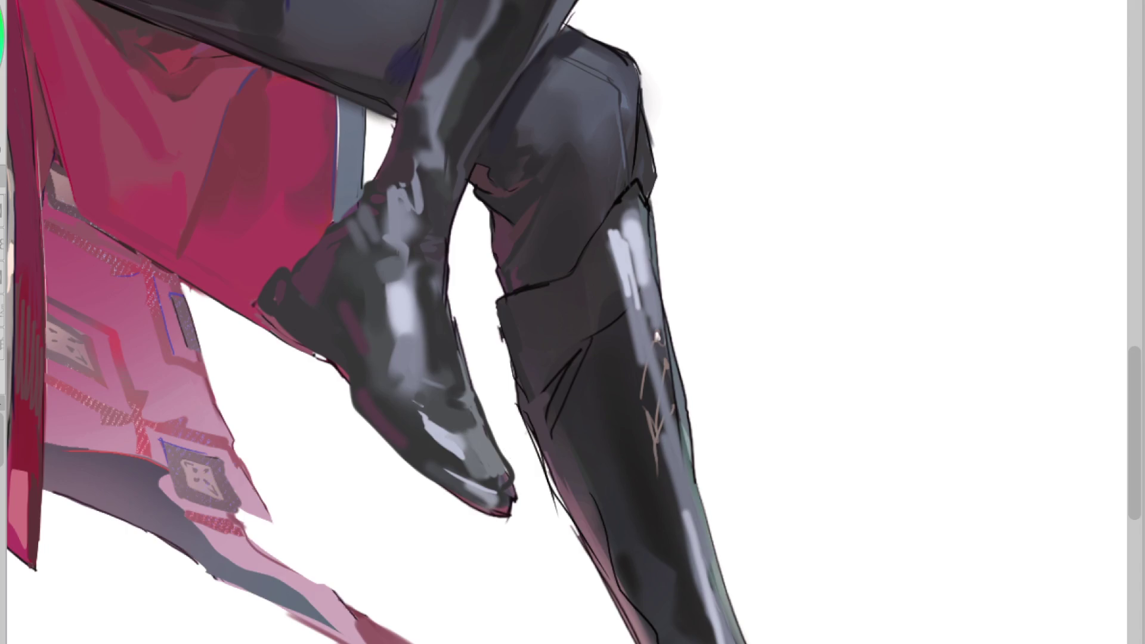
{"action": "key", "text": "h"}
{"action": "left_click", "coordinate": [643, 481], "text": "ctrl"}
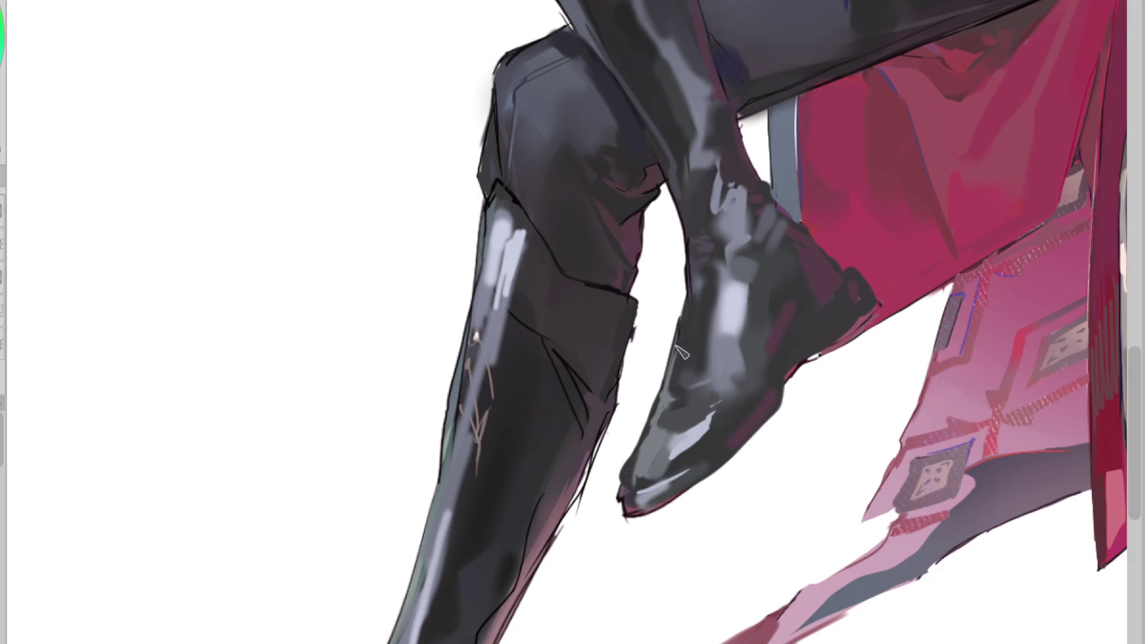
{"action": "left_click", "coordinate": [681, 319], "text": "ctrl"}
{"action": "left_click_drag", "start_coordinate": [693, 222], "coordinate": [694, 280]}
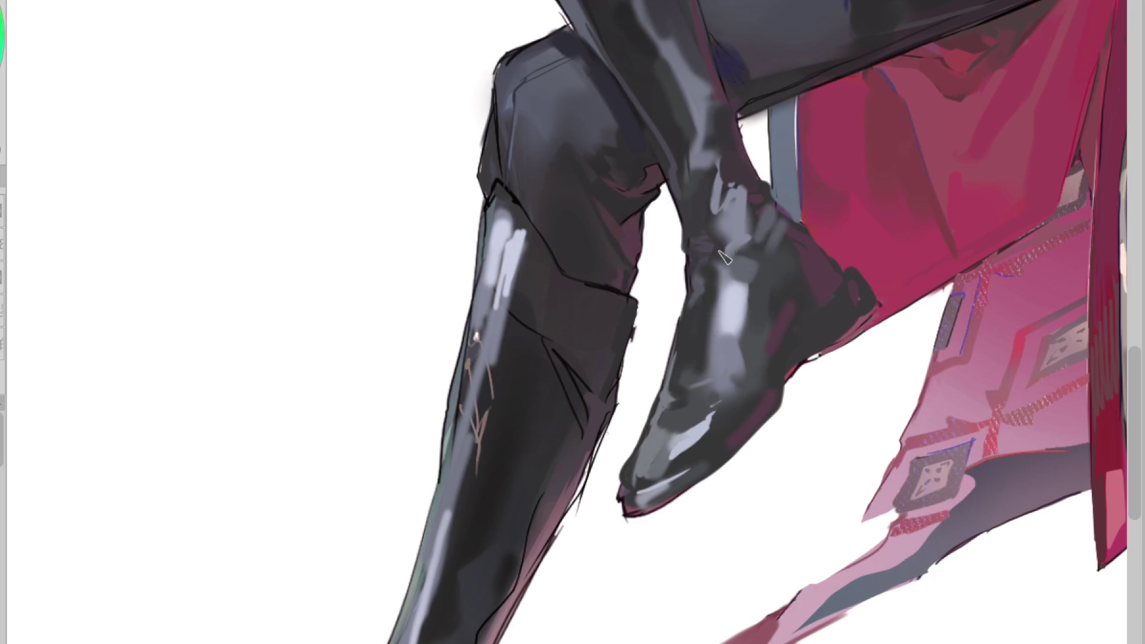
Add a thin bright highlight along the toe's lower edge and trim the sole edge beneath it
{"action": "left_click", "coordinate": [677, 438], "text": "ctrl"}
{"action": "left_click_drag", "start_coordinate": [635, 494], "coordinate": [686, 473]}
{"action": "left_click", "coordinate": [656, 490], "text": "ctrl"}
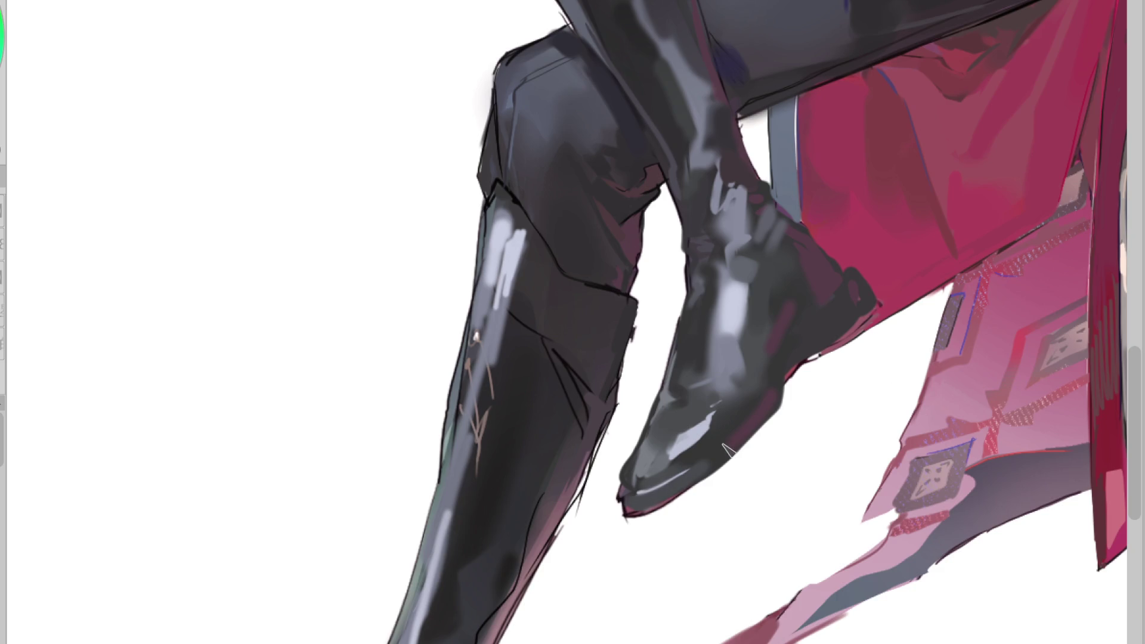
{"action": "mouse_move", "coordinate": [606, 508]}
{"action": "left_mouse_down"}
{"action": "mouse_move", "coordinate": [649, 518]}
{"action": "mouse_move", "coordinate": [697, 494]}
{"action": "left_mouse_up"}
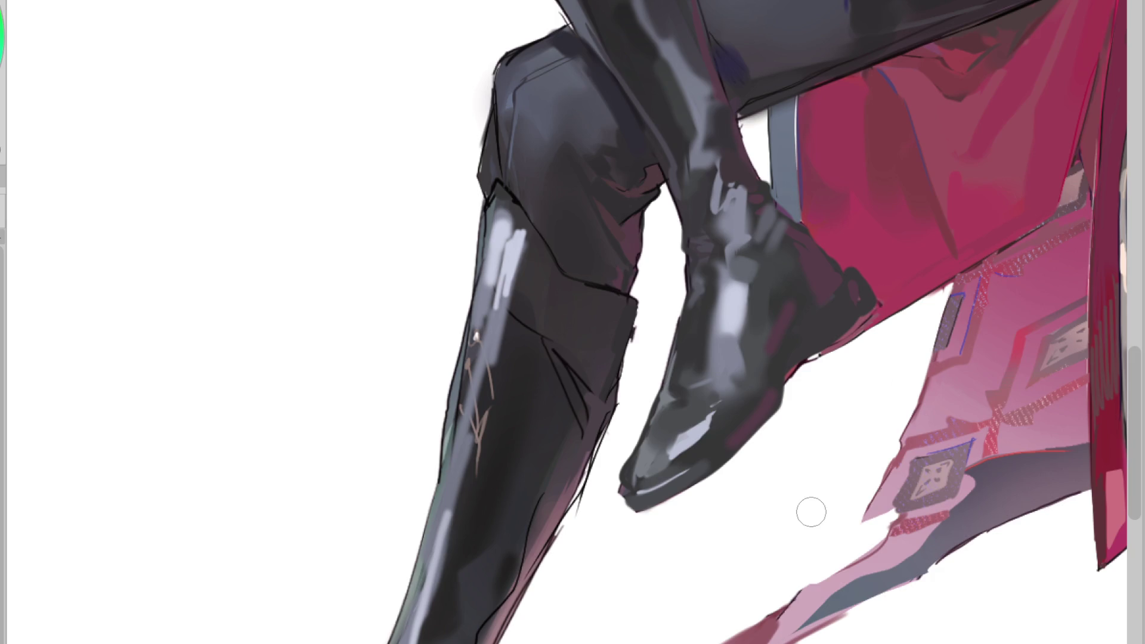
{"action": "left_click", "coordinate": [674, 442], "text": "alt"}
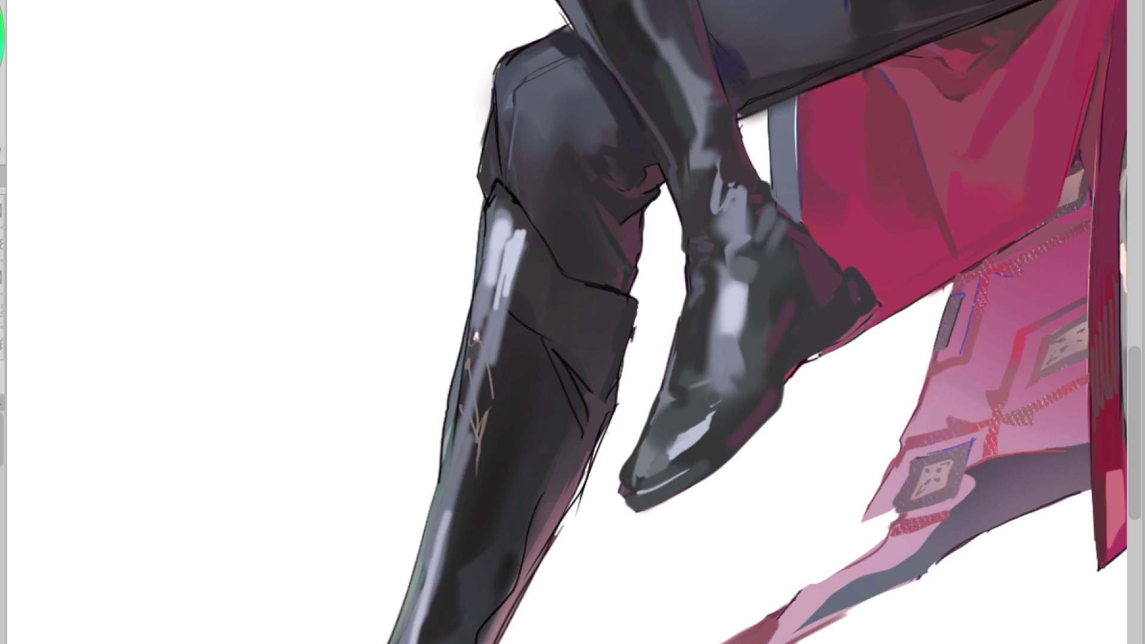
{"action": "left_click", "coordinate": [620, 257], "text": "alt"}
{"action": "left_click", "coordinate": [693, 423], "text": "alt"}
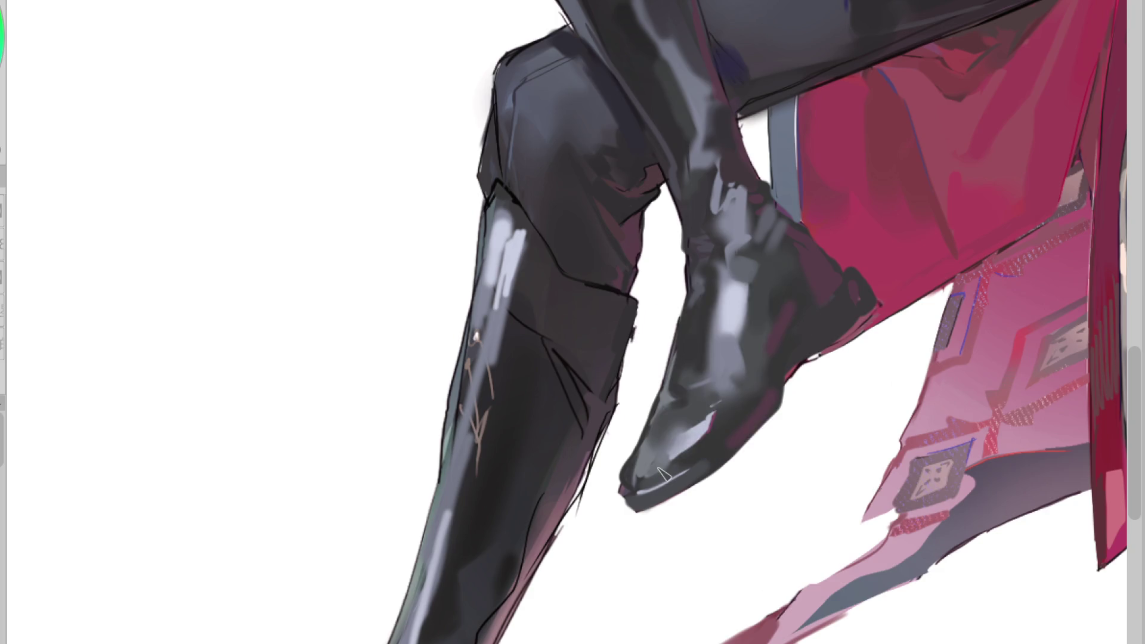
{"action": "left_click", "coordinate": [637, 451], "text": "alt"}
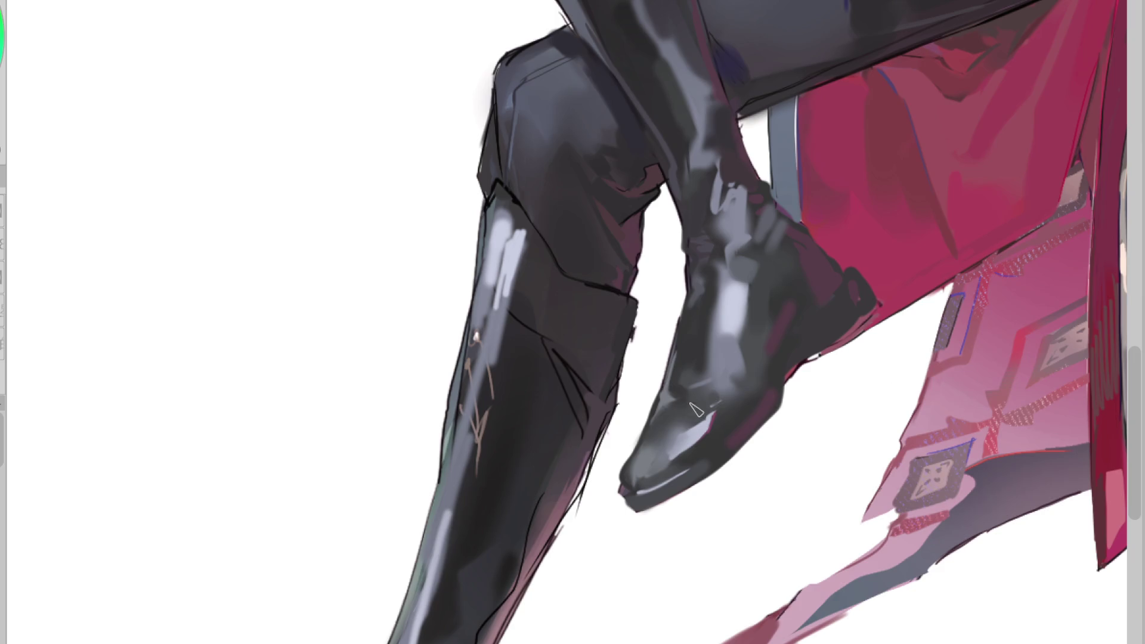
{"action": "left_click", "coordinate": [706, 305], "text": "alt"}
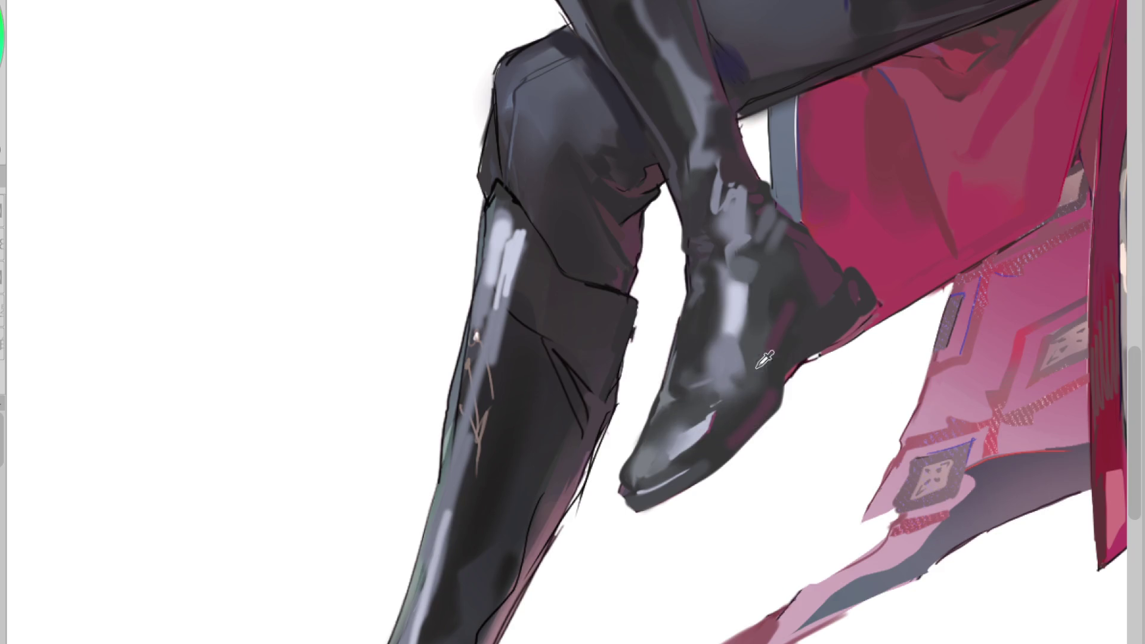
{"action": "key", "text": "h"}
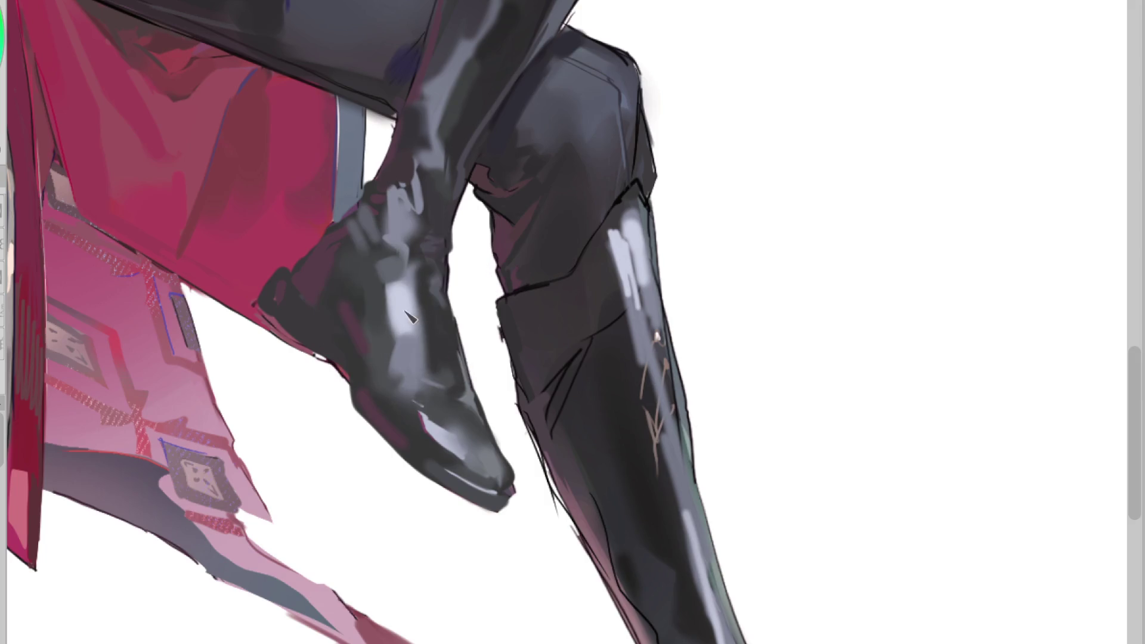
{"action": "left_click", "coordinate": [409, 343], "text": "alt"}
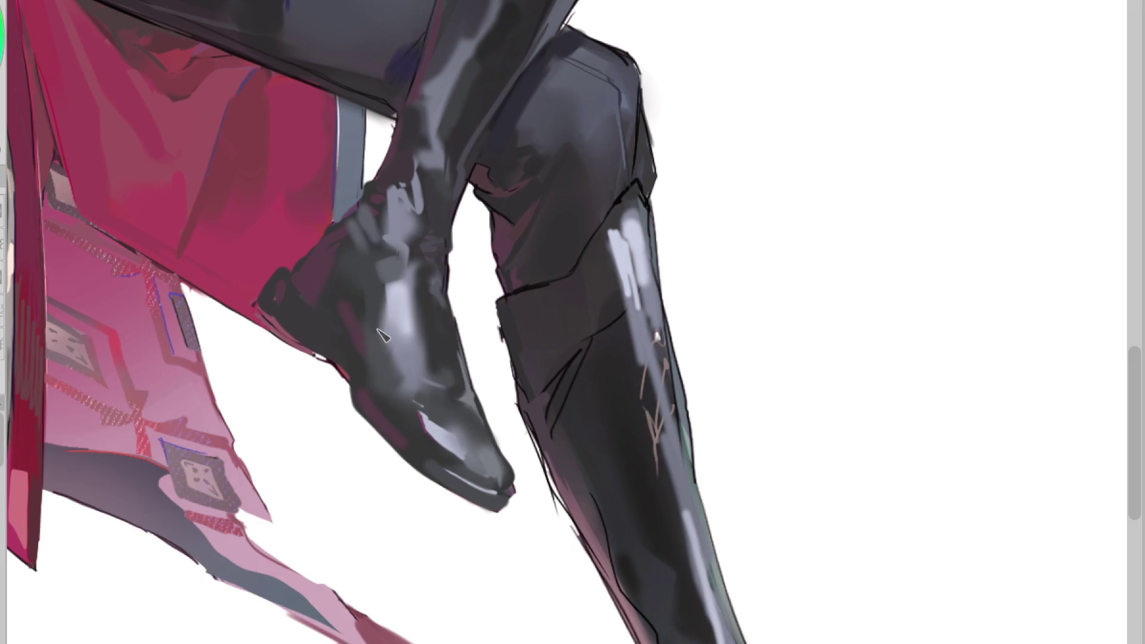
{"action": "scroll", "coordinate": [453, 520], "scroll_direction": "down", "scroll_amount": 3}
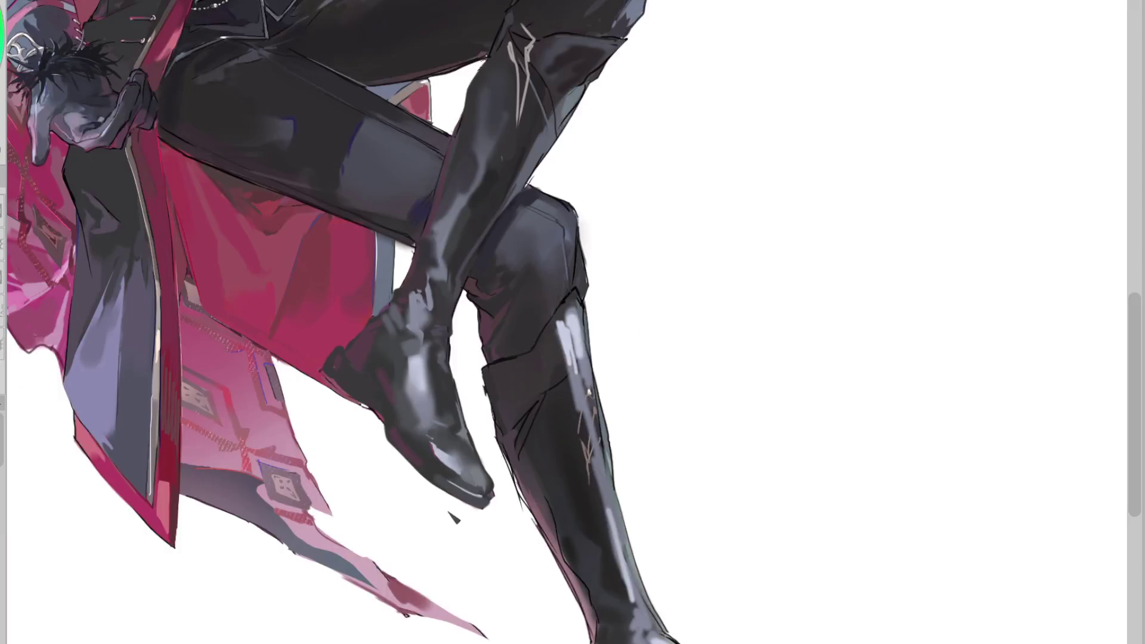
Rework the raised boot's ankle shading with small dark strokes and a lightened patch
{"action": "scroll", "coordinate": [447, 342], "scroll_direction": "up", "scroll_amount": 2}
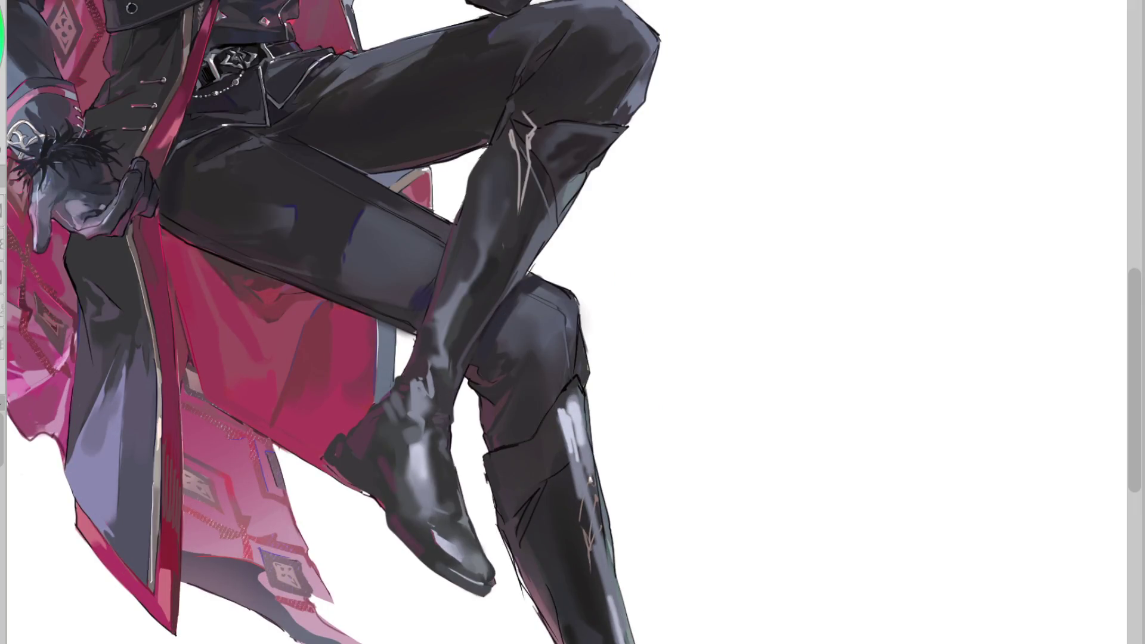
{"action": "scroll", "coordinate": [387, 355], "scroll_direction": "up", "scroll_amount": 2}
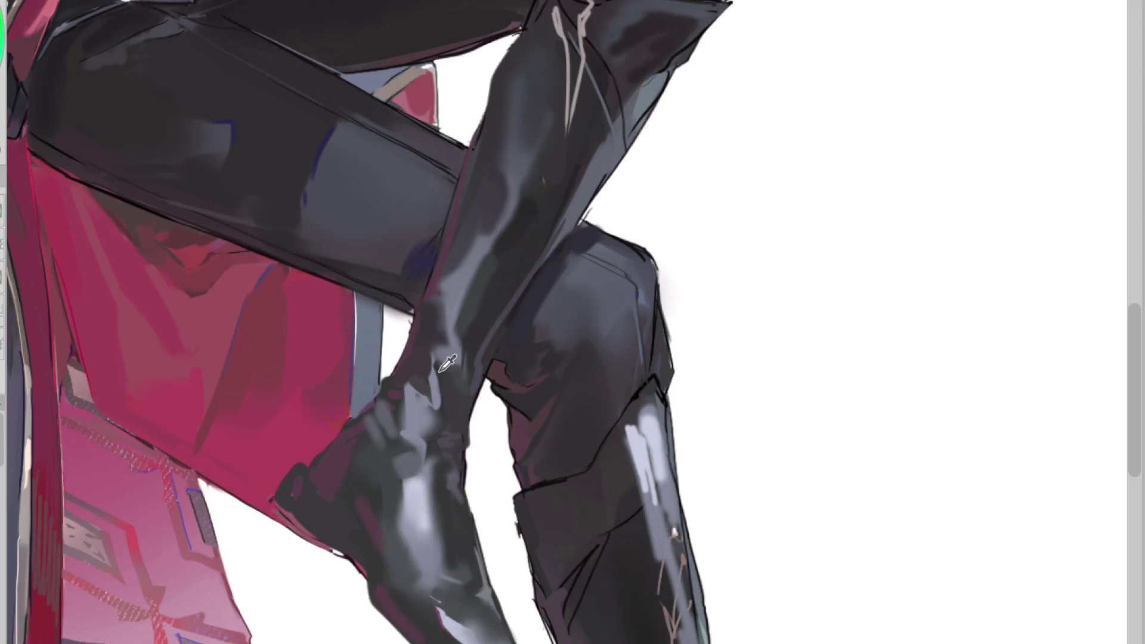
{"action": "mouse_move", "coordinate": [420, 388]}
{"action": "left_mouse_down"}
{"action": "mouse_move", "coordinate": [438, 390]}
{"action": "mouse_move", "coordinate": [447, 373]}
{"action": "mouse_move", "coordinate": [441, 406]}
{"action": "mouse_move", "coordinate": [422, 404]}
{"action": "mouse_move", "coordinate": [451, 427]}
{"action": "left_mouse_up"}
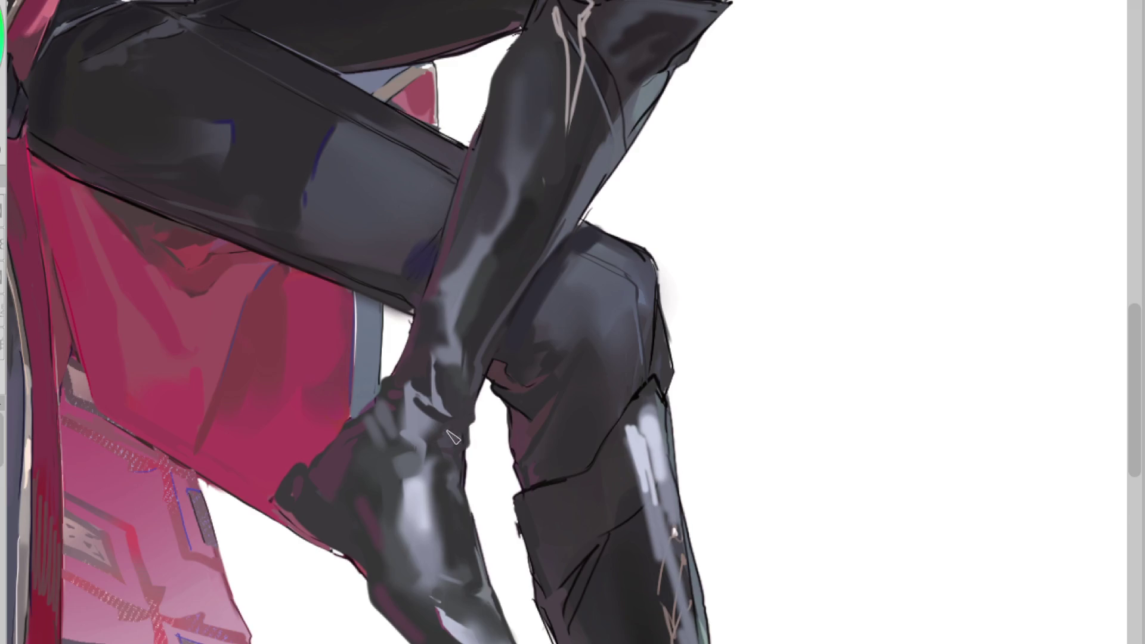
{"action": "left_click", "coordinate": [451, 439], "text": "alt"}
{"action": "left_click_drag", "start_coordinate": [424, 425], "coordinate": [452, 440]}
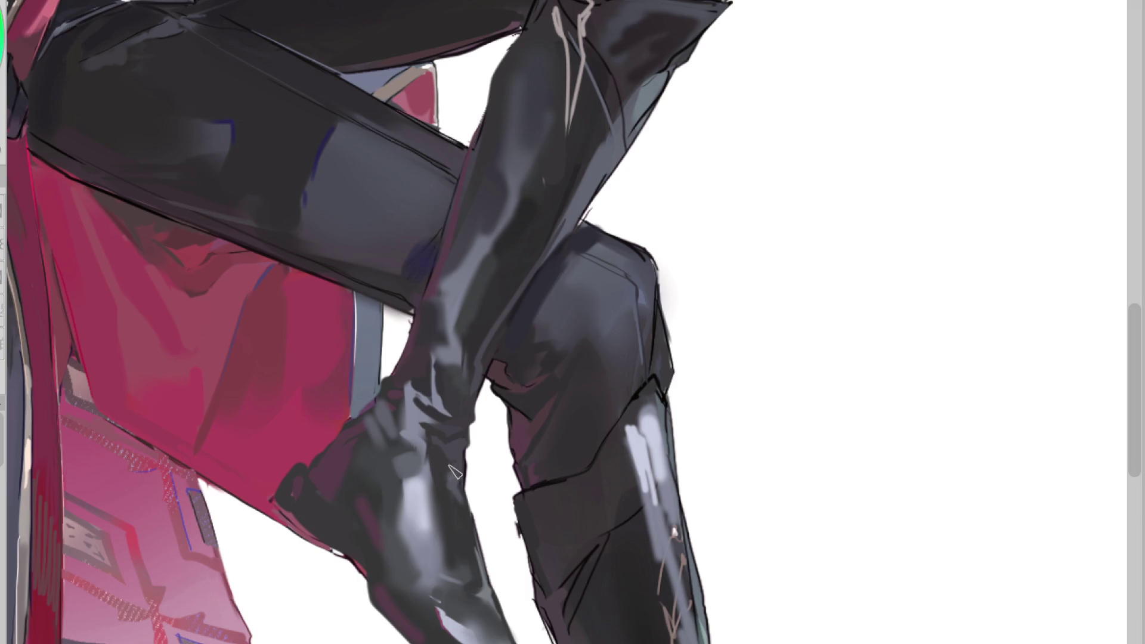
{"action": "left_click_drag", "start_coordinate": [446, 405], "coordinate": [445, 391]}
{"action": "left_click", "coordinate": [418, 398]}
{"action": "left_click", "coordinate": [421, 396]}
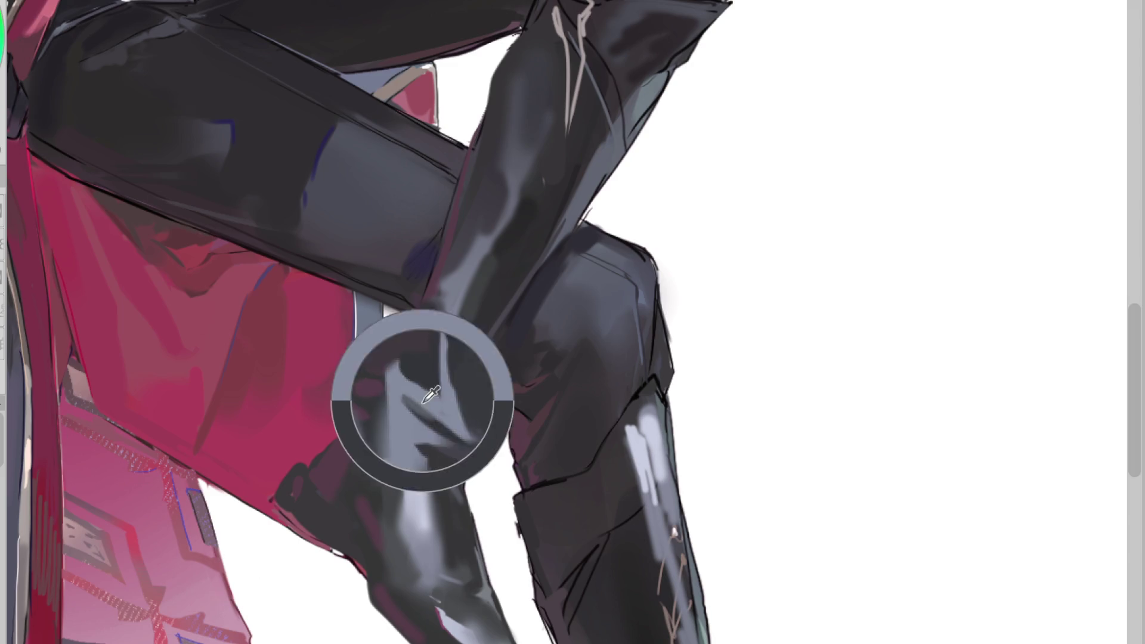
{"action": "left_click", "coordinate": [449, 433]}
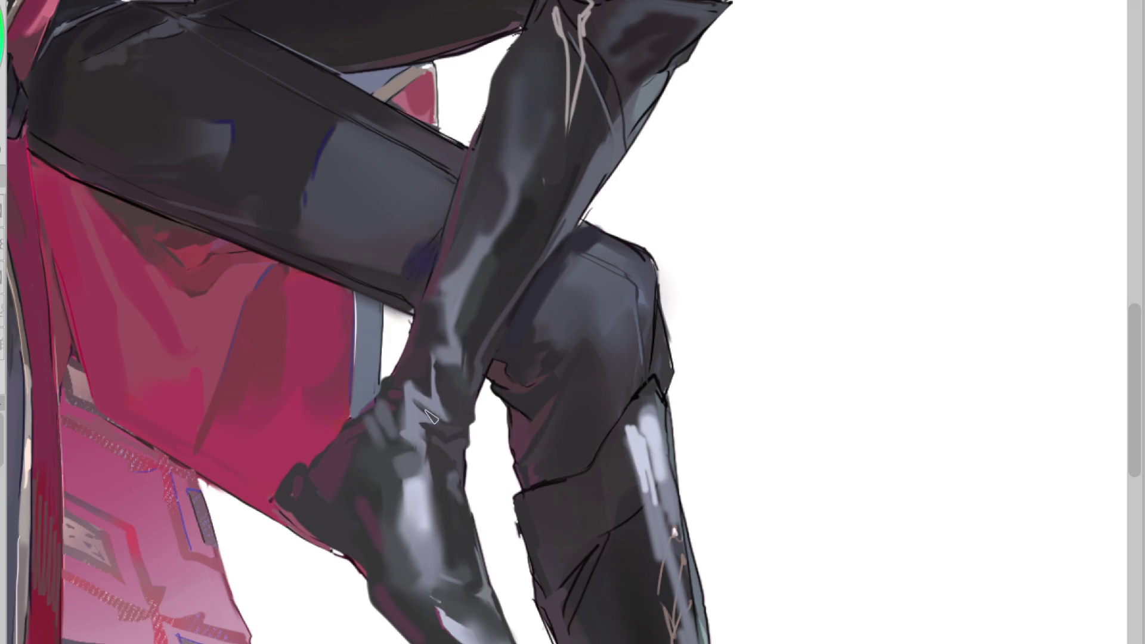
{"action": "left_click", "coordinate": [456, 403]}
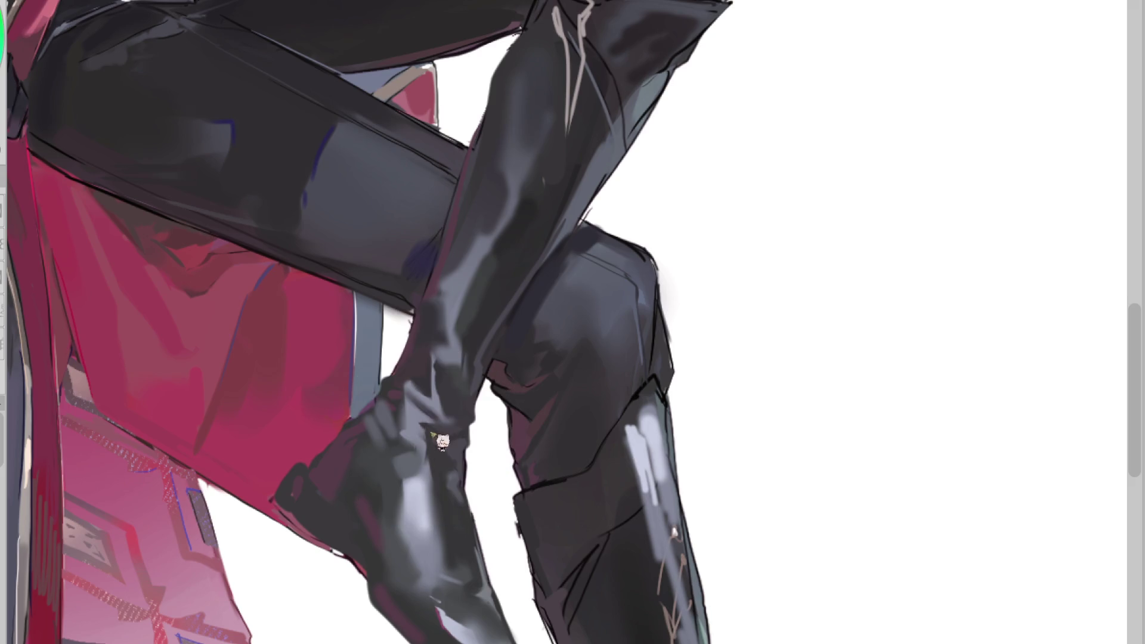
{"action": "left_click", "coordinate": [415, 477]}
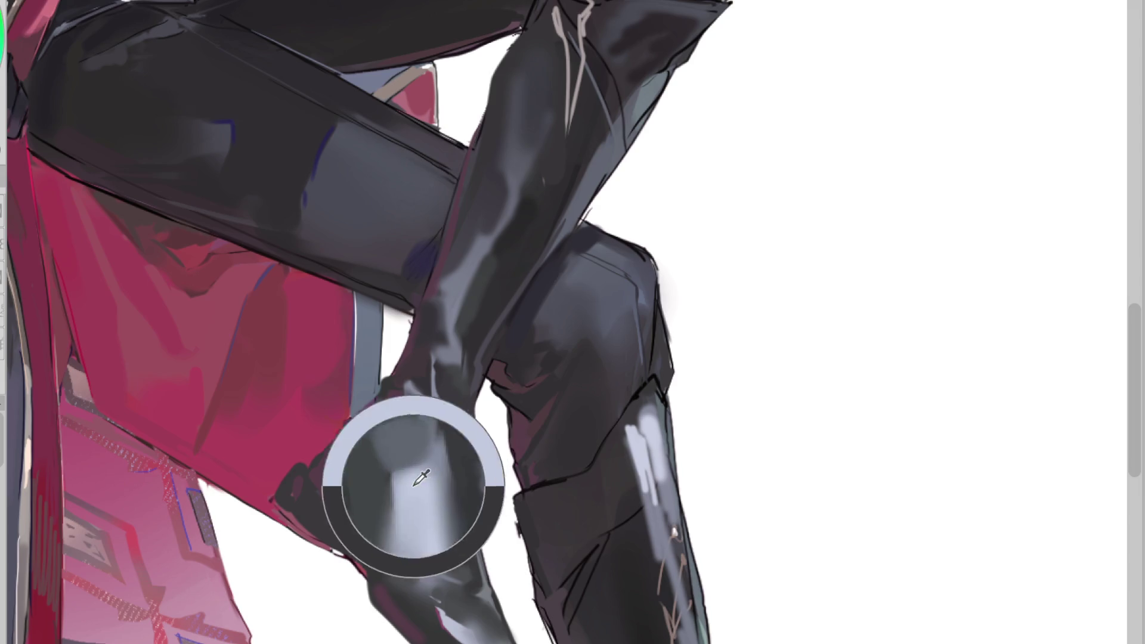
{"action": "key", "text": "h"}
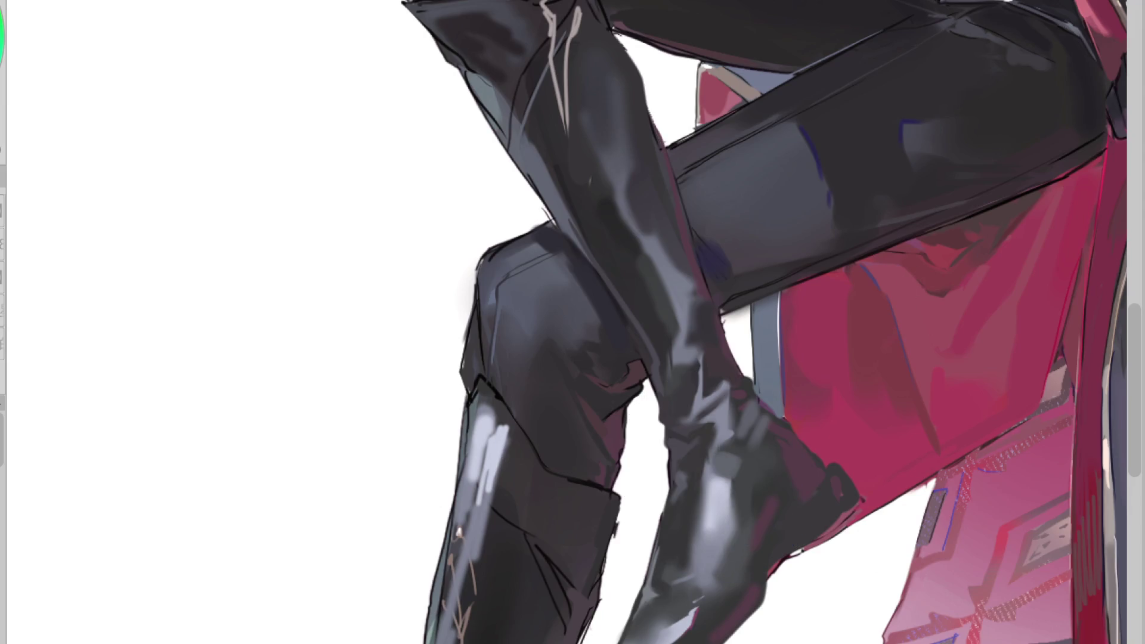
Rotate the view to the seated legs, shrink the brush, and sample shin and boot tones
{"action": "scroll", "coordinate": [572, 322], "scroll_direction": "right", "scroll_amount": 5}
{"action": "left_click_drag", "start_coordinate": [537, 310], "coordinate": [446, 427]}
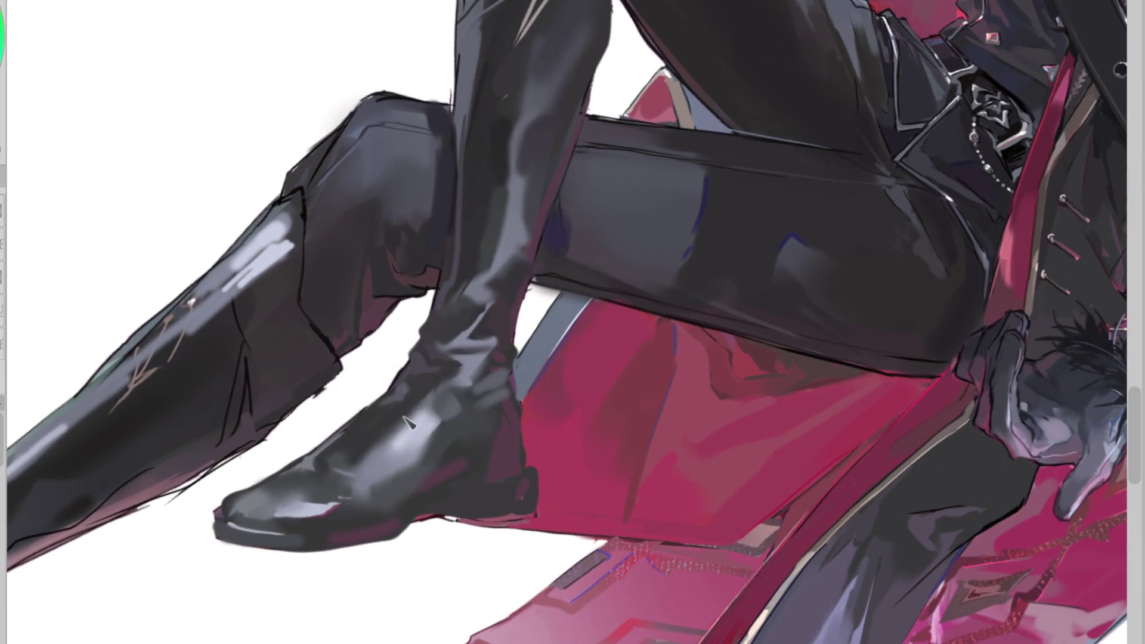
{"action": "key", "text": "bracketleft"}
{"action": "key", "text": "bracketleft"}
{"action": "key", "text": "bracketleft"}
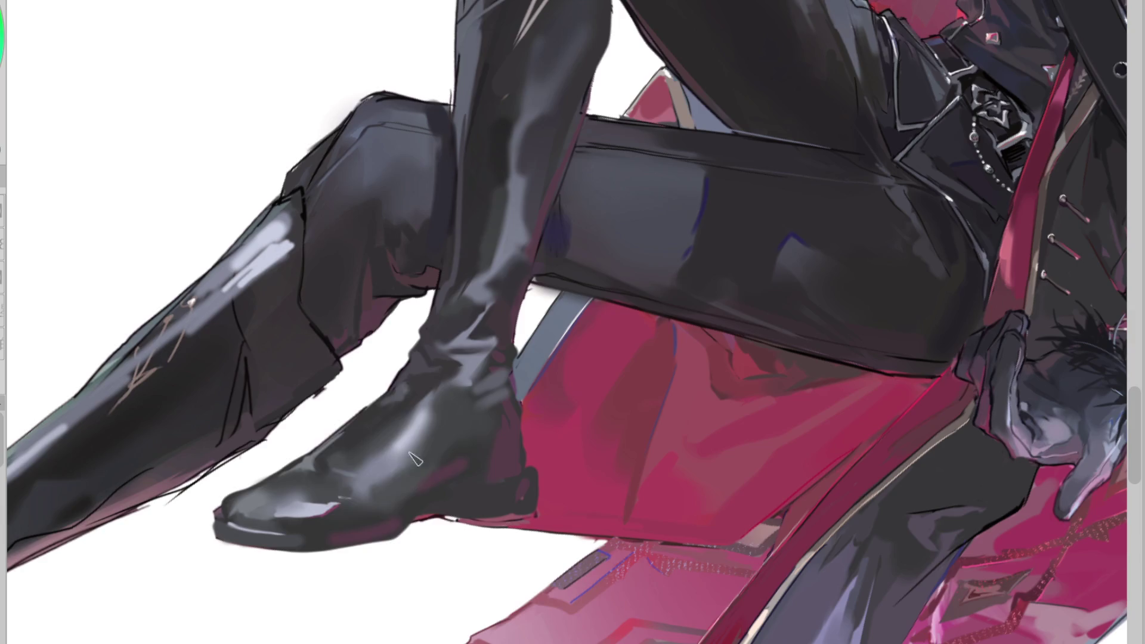
{"action": "left_click_drag", "start_coordinate": [471, 350], "coordinate": [471, 351]}
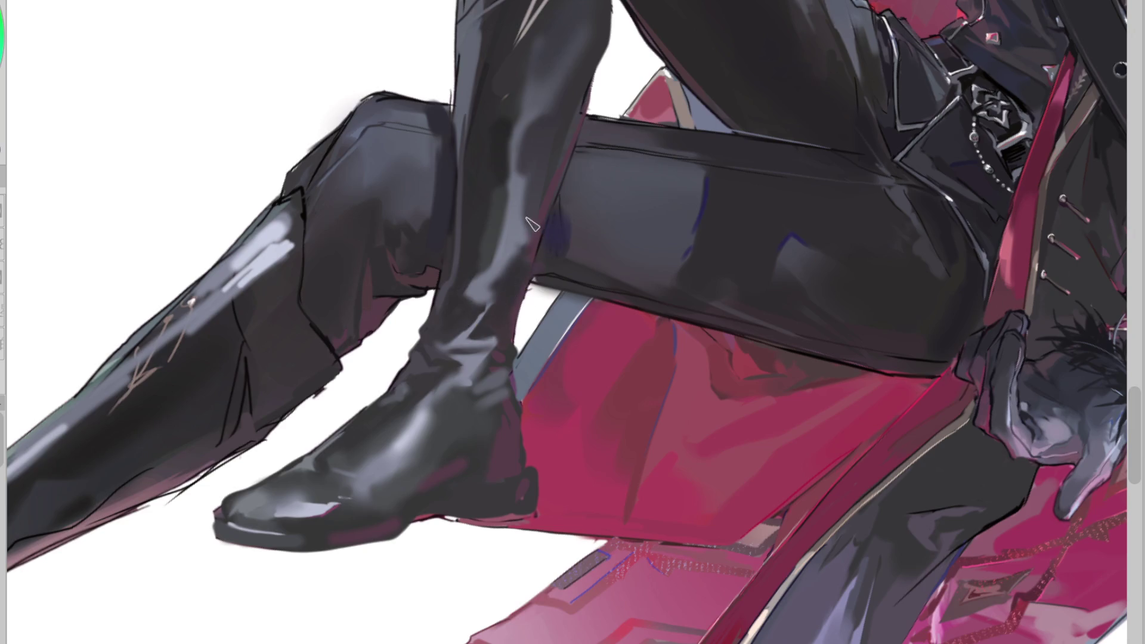
{"action": "scroll", "coordinate": [471, 300], "scroll_direction": "down", "scroll_amount": 1}
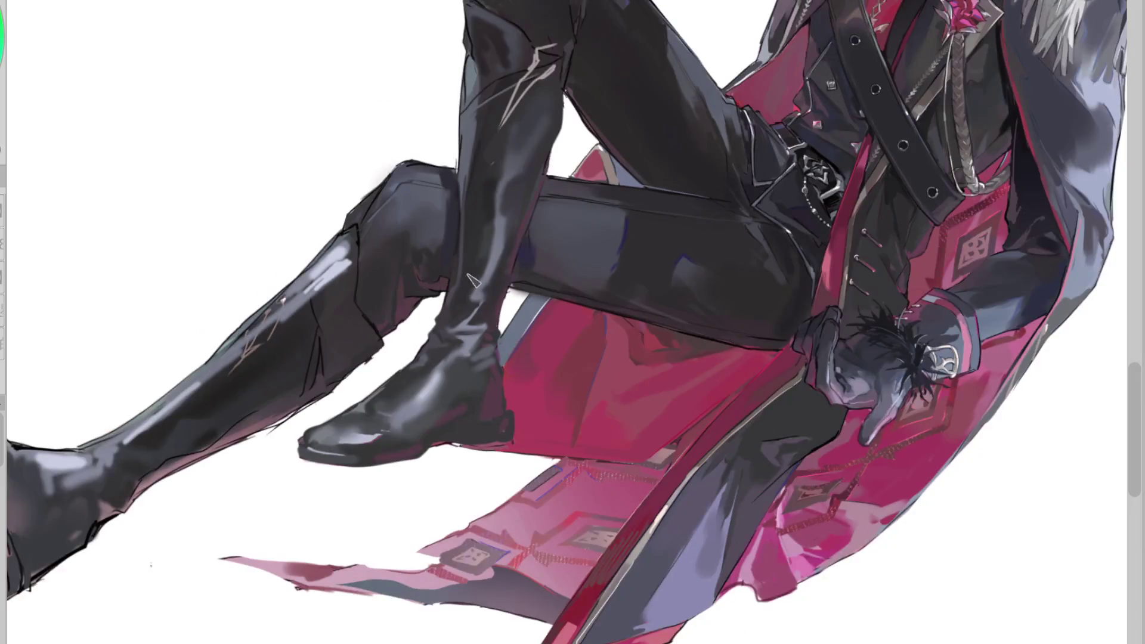
{"action": "left_click", "coordinate": [527, 100], "text": "alt"}
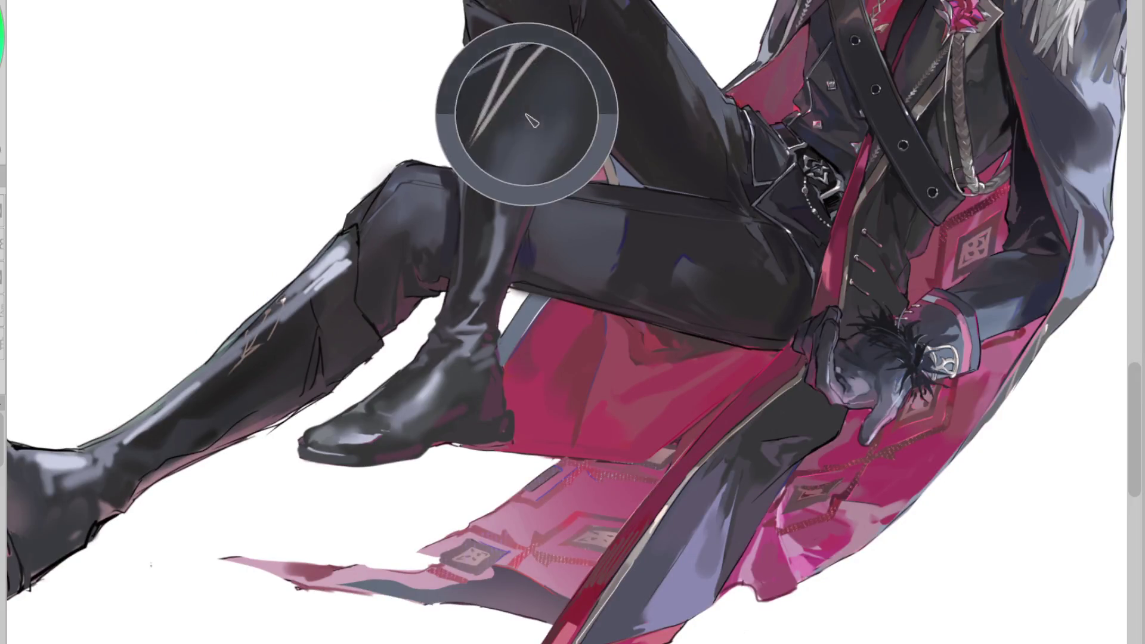
{"action": "left_click", "coordinate": [487, 144], "text": "alt"}
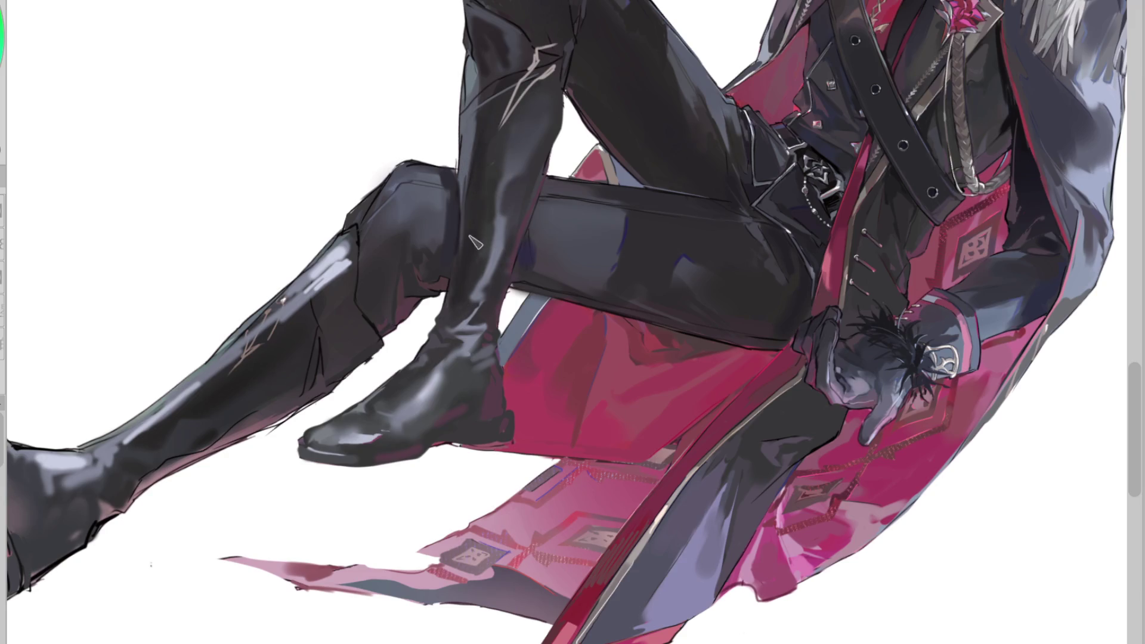
{"action": "left_click", "coordinate": [468, 388], "text": "alt"}
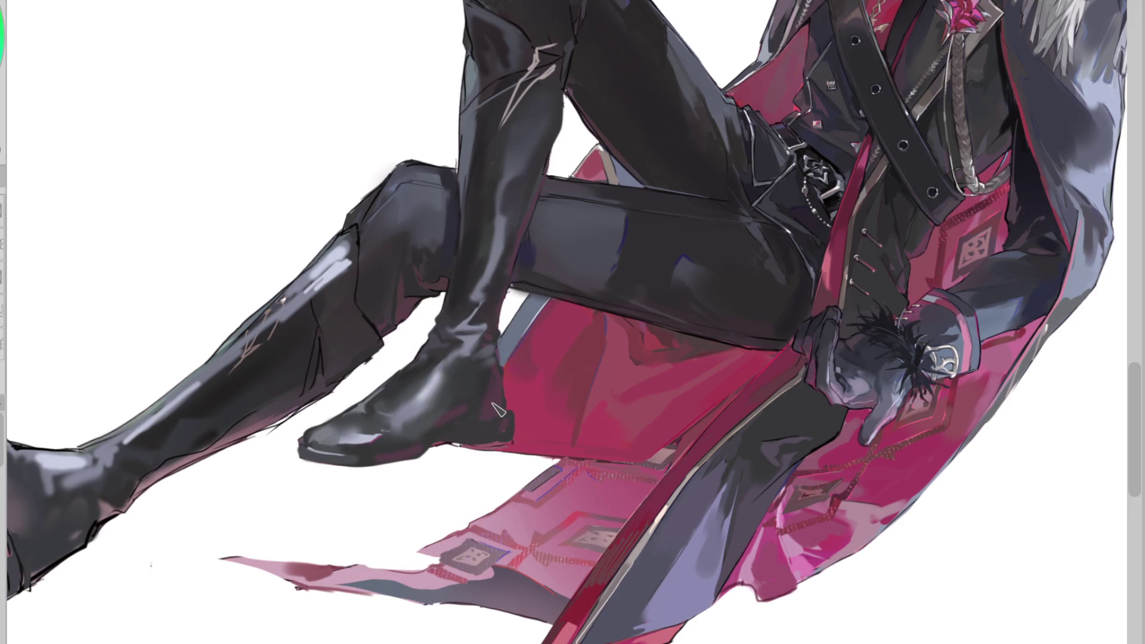
Select a jagged strip along the boot's front edge and fill it dark, keeping the toe highlight
{"action": "mouse_move", "coordinate": [498, 345]}
{"action": "left_mouse_down"}
{"action": "mouse_move", "coordinate": [469, 319]}
{"action": "mouse_move", "coordinate": [516, 264]}
{"action": "mouse_move", "coordinate": [501, 216]}
{"action": "left_mouse_up"}
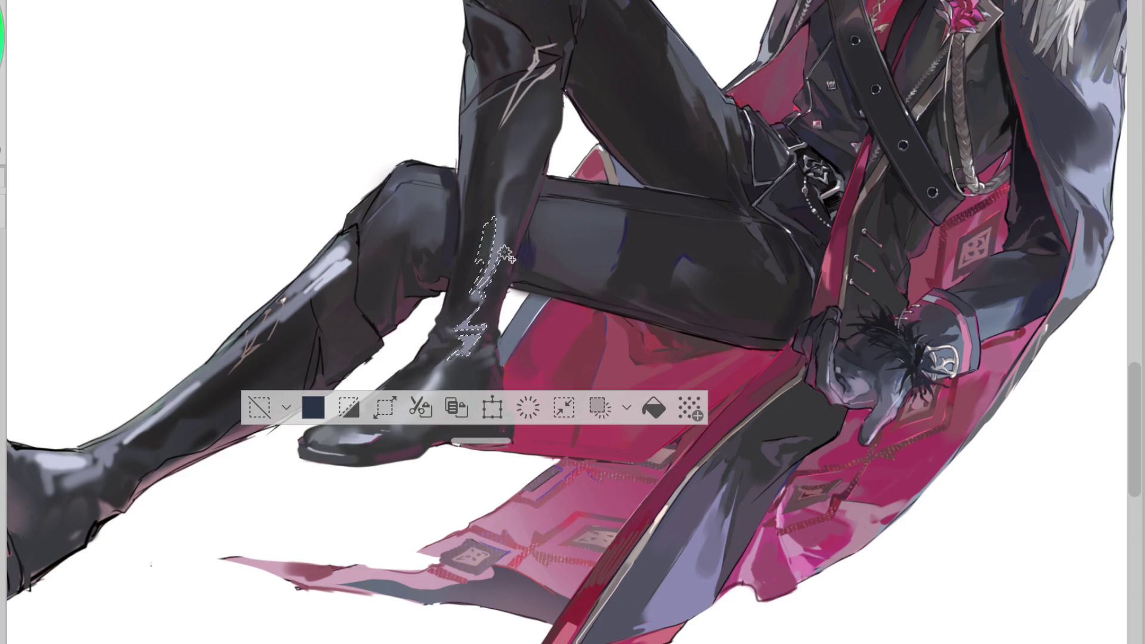
{"action": "mouse_move", "coordinate": [474, 334]}
{"action": "left_mouse_down"}
{"action": "mouse_move", "coordinate": [498, 221]}
{"action": "mouse_move", "coordinate": [477, 328]}
{"action": "left_mouse_up"}
{"action": "key", "text": "ctrl+d"}
{"action": "left_click_drag", "start_coordinate": [339, 330], "coordinate": [529, 382]}
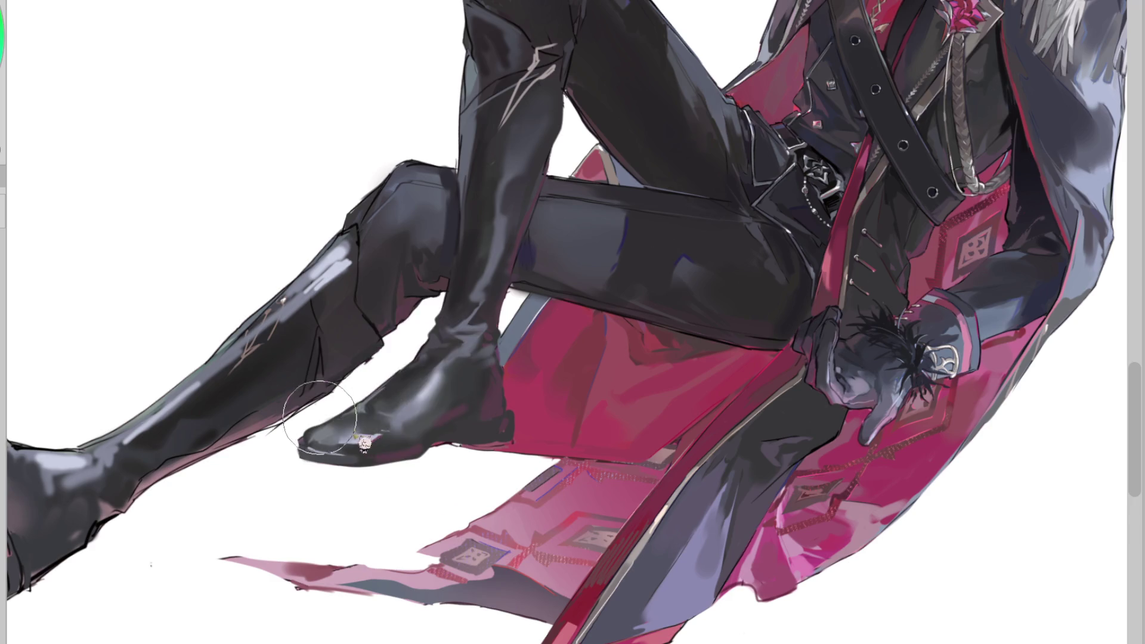
{"action": "mouse_move", "coordinate": [316, 450]}
{"action": "left_mouse_down"}
{"action": "mouse_move", "coordinate": [319, 435]}
{"action": "mouse_move", "coordinate": [325, 442]}
{"action": "left_mouse_up"}
{"action": "key", "text": "ctrl+z"}
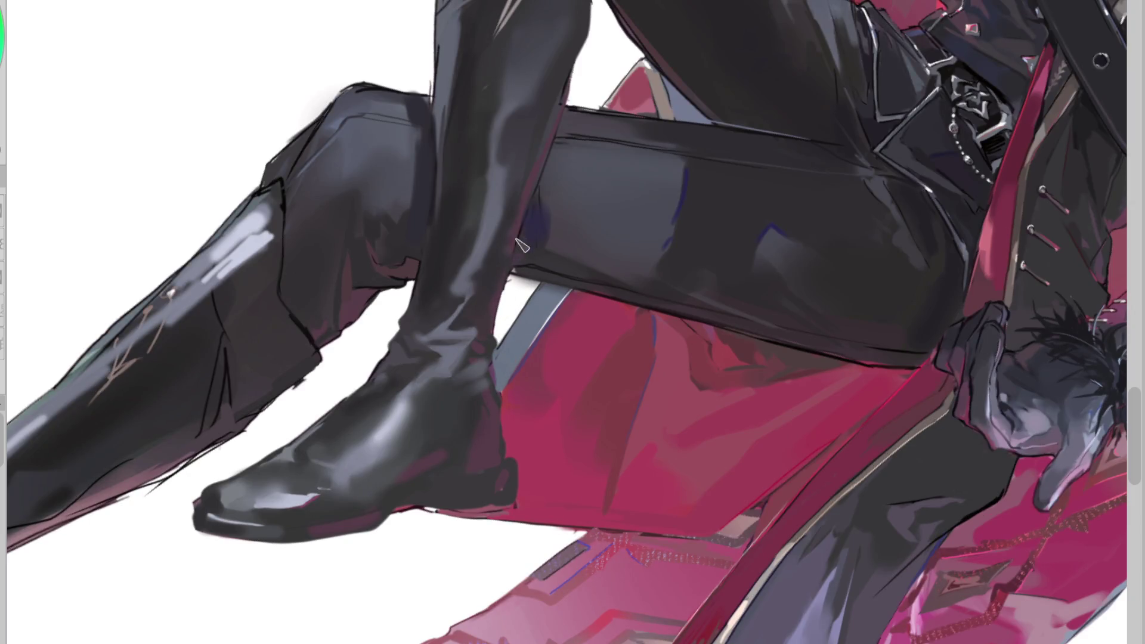
Draw a dark outline along the planted boot's back edge, sampling several boot shades
{"action": "left_click_drag", "start_coordinate": [511, 271], "coordinate": [495, 358]}
{"action": "left_click", "coordinate": [469, 347]}
{"action": "left_click", "coordinate": [489, 349]}
{"action": "left_click", "coordinate": [480, 360]}
{"action": "left_click", "coordinate": [462, 388]}
{"action": "left_click", "coordinate": [486, 369]}
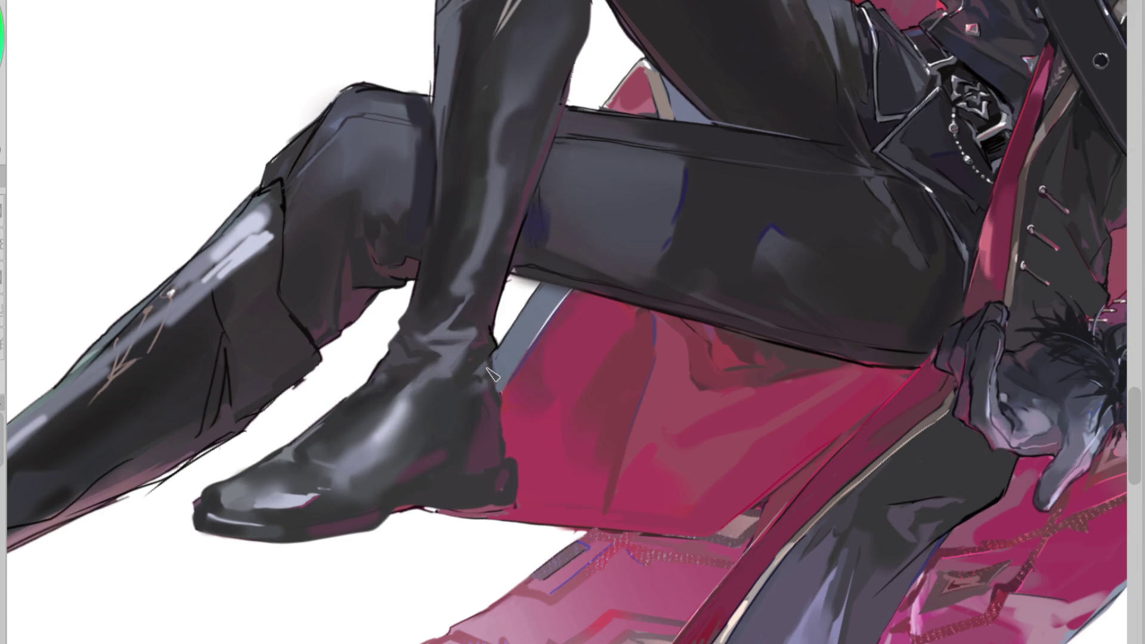
{"action": "left_click", "coordinate": [492, 354]}
{"action": "left_click", "coordinate": [473, 370], "text": "alt"}
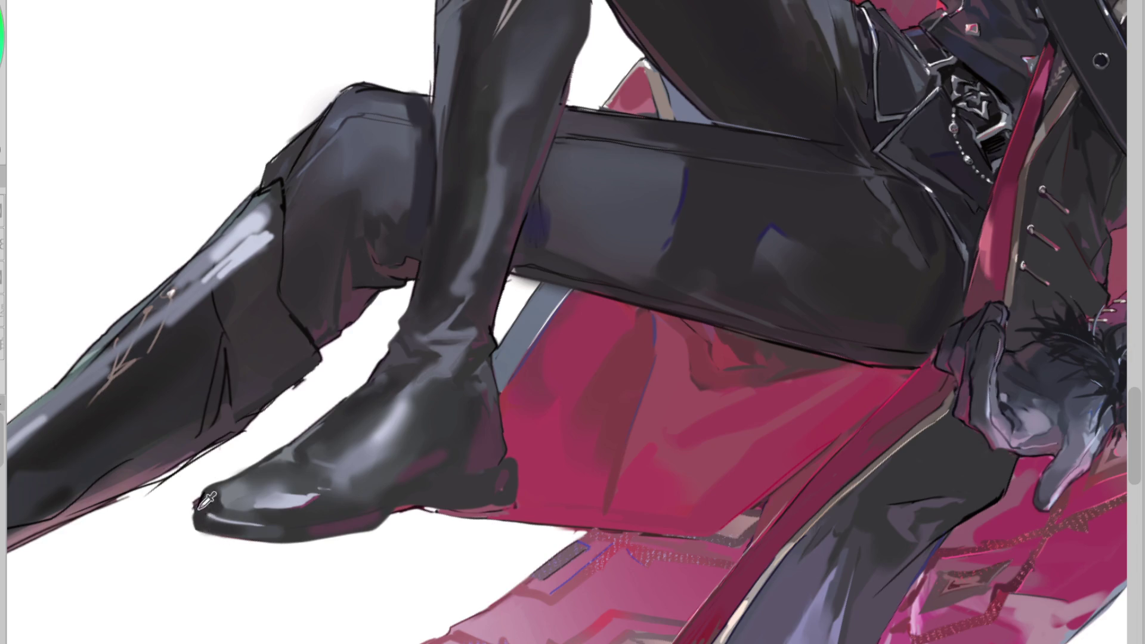
Outline the sole bottom and heel in dark, adding a thin light highlight down the heel
{"action": "left_click_drag", "start_coordinate": [196, 524], "coordinate": [351, 531]}
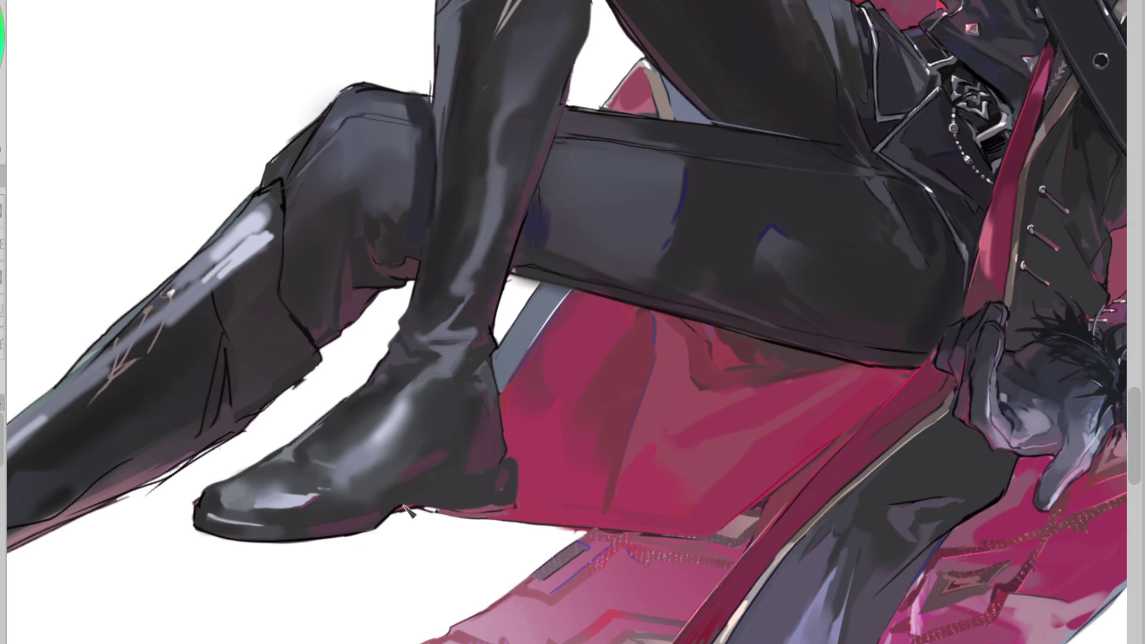
{"action": "mouse_move", "coordinate": [428, 505]}
{"action": "left_mouse_down"}
{"action": "mouse_move", "coordinate": [504, 510]}
{"action": "mouse_move", "coordinate": [521, 480]}
{"action": "mouse_move", "coordinate": [517, 456]}
{"action": "mouse_move", "coordinate": [513, 495]}
{"action": "mouse_move", "coordinate": [450, 522]}
{"action": "mouse_move", "coordinate": [464, 514]}
{"action": "mouse_move", "coordinate": [379, 522]}
{"action": "left_mouse_up"}
{"action": "mouse_move", "coordinate": [453, 492]}
{"action": "left_mouse_down"}
{"action": "mouse_move", "coordinate": [510, 467]}
{"action": "mouse_move", "coordinate": [446, 485]}
{"action": "left_mouse_up"}
{"action": "mouse_move", "coordinate": [496, 398]}
{"action": "left_mouse_down"}
{"action": "mouse_move", "coordinate": [508, 464]}
{"action": "mouse_move", "coordinate": [506, 453]}
{"action": "left_mouse_up"}
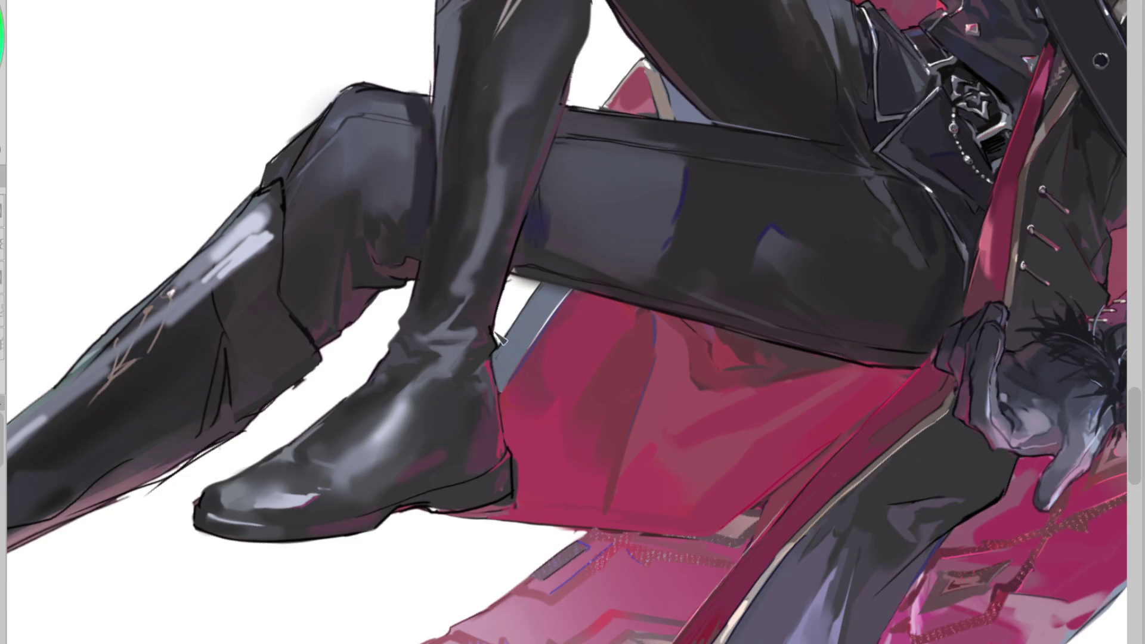
{"action": "left_click", "coordinate": [521, 443], "text": "alt"}
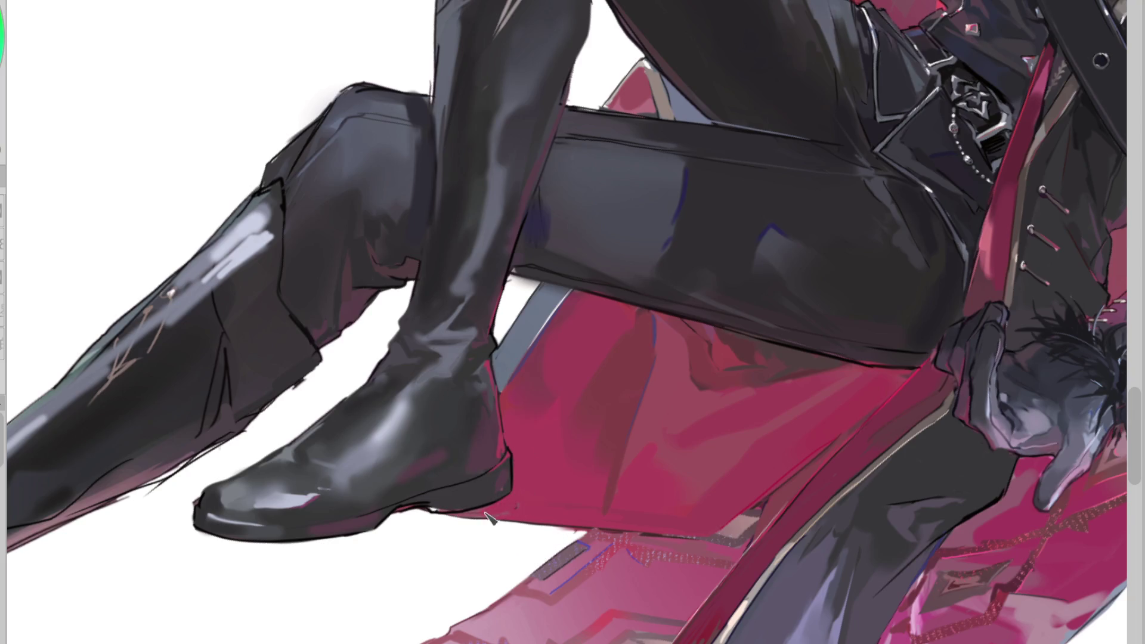
{"action": "left_click", "coordinate": [421, 505], "text": "alt"}
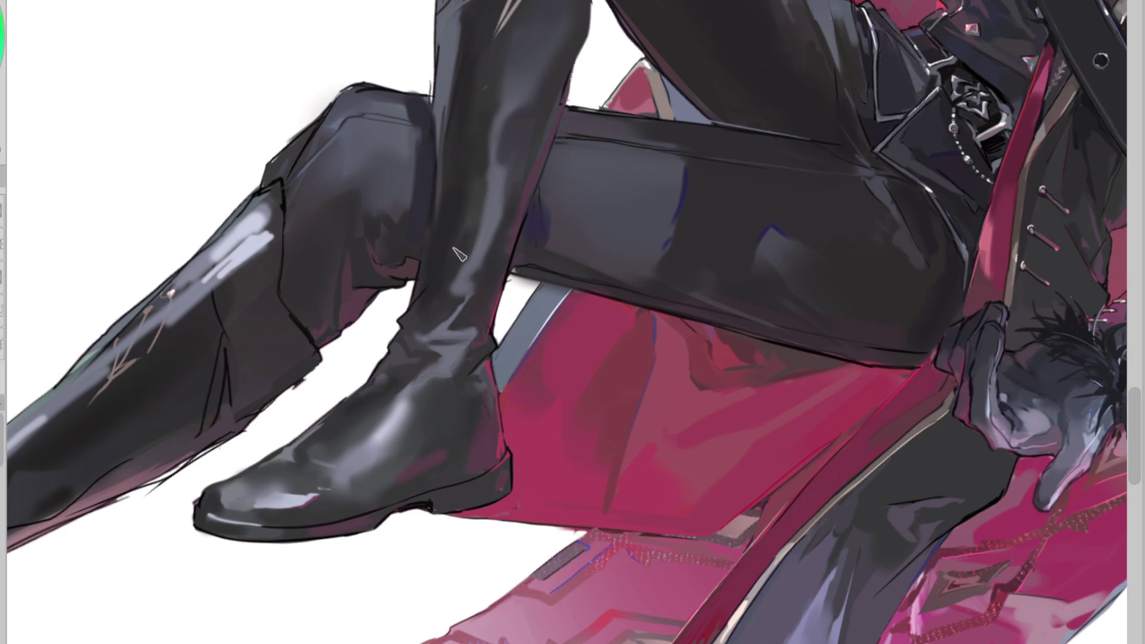
{"action": "left_click_drag", "start_coordinate": [487, 510], "coordinate": [451, 188]}
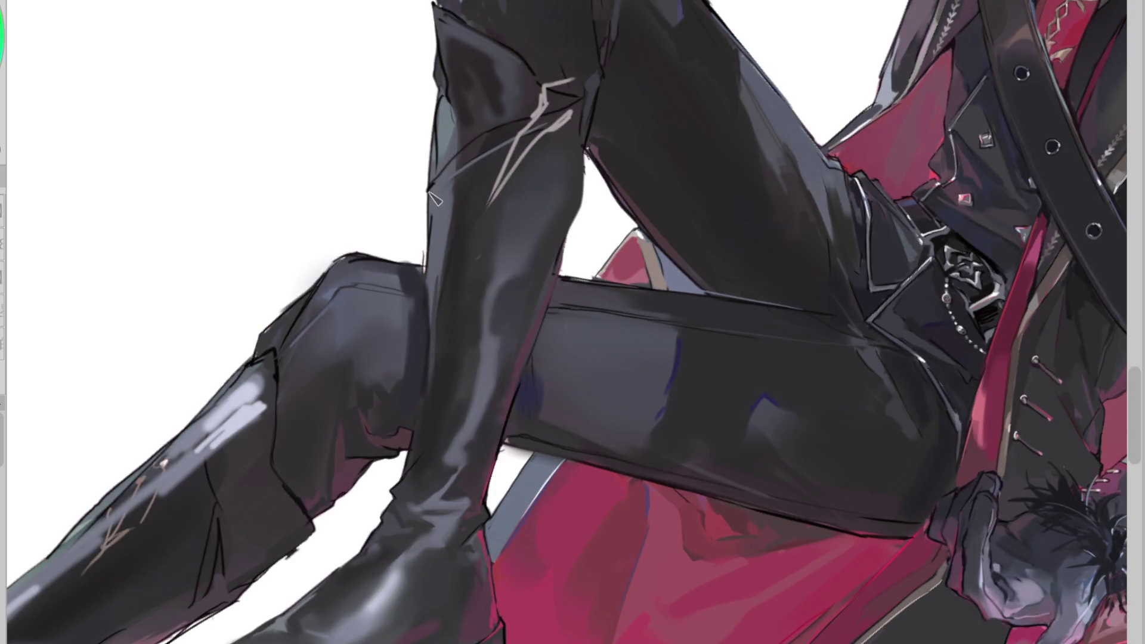
Draw a thin dark line along the near edge of the boot, undoing the jagged attempt
{"action": "left_click_drag", "start_coordinate": [440, 180], "coordinate": [433, 196]}
{"action": "left_click", "coordinate": [460, 179], "text": "alt"}
{"action": "left_click", "coordinate": [440, 202], "text": "alt"}
{"action": "key", "text": "ctrl+z"}
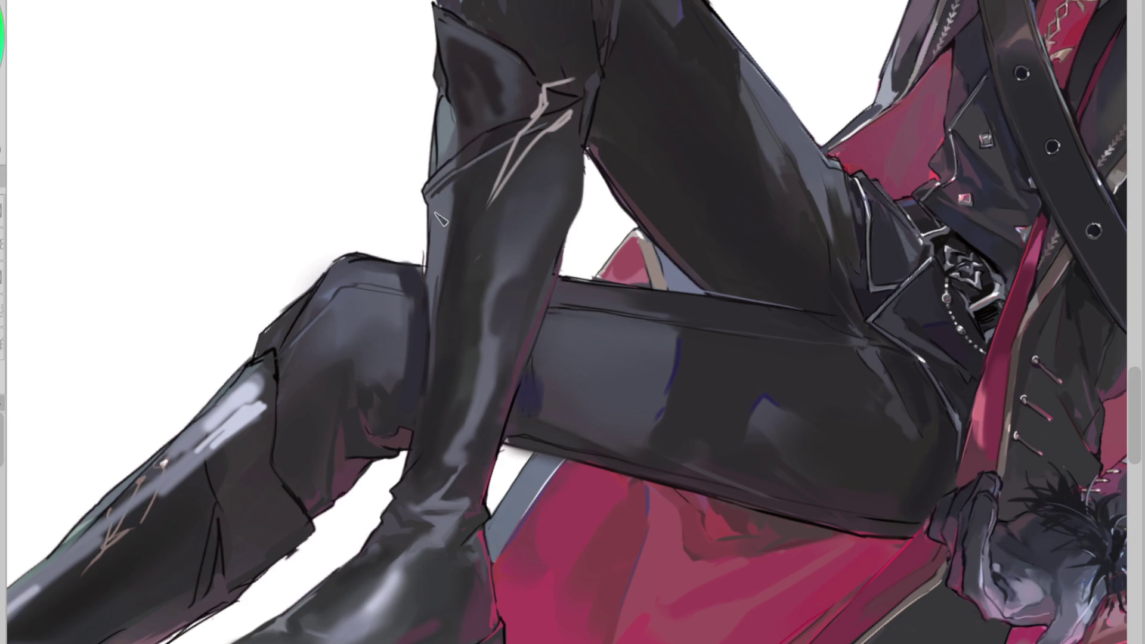
{"action": "left_click_drag", "start_coordinate": [434, 256], "coordinate": [437, 298]}
{"action": "left_click", "coordinate": [435, 350], "text": "alt"}
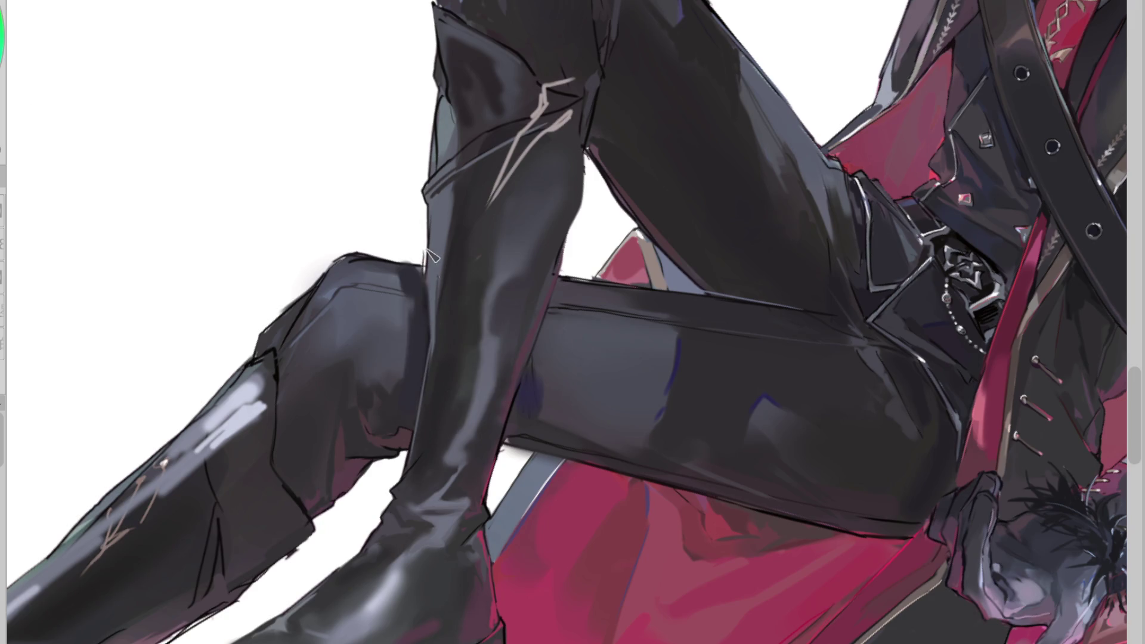
Darken the boot's far edge below the knee, checking it in a mirrored view and undoing rejected outlines
{"action": "left_click_drag", "start_coordinate": [585, 139], "coordinate": [582, 215]}
{"action": "key", "text": "ctrl+z"}
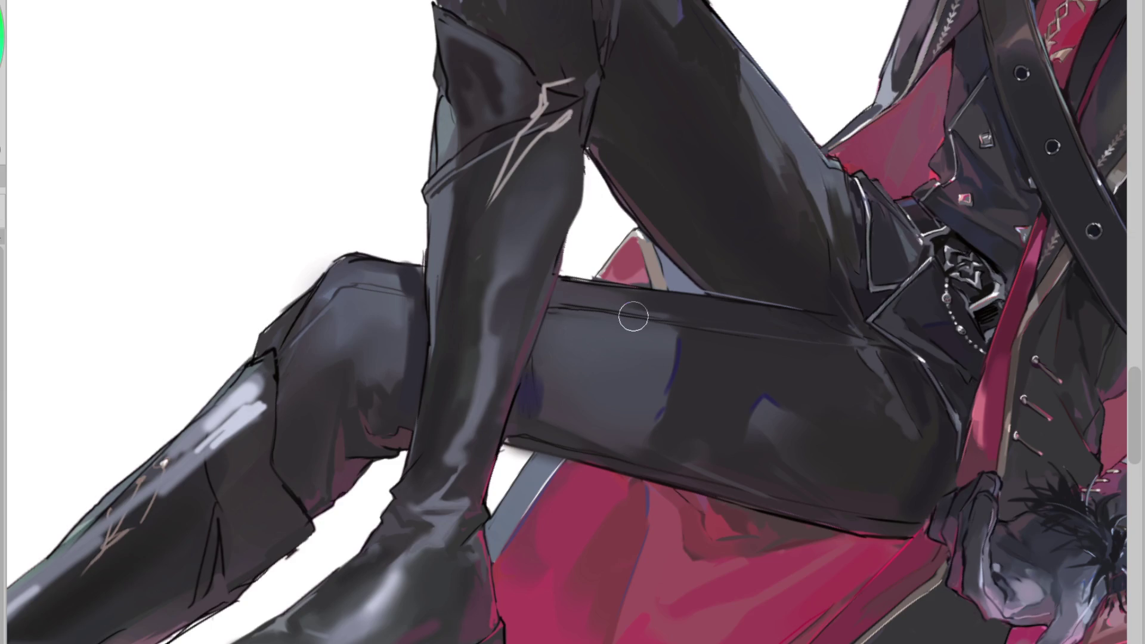
{"action": "key", "text": "h"}
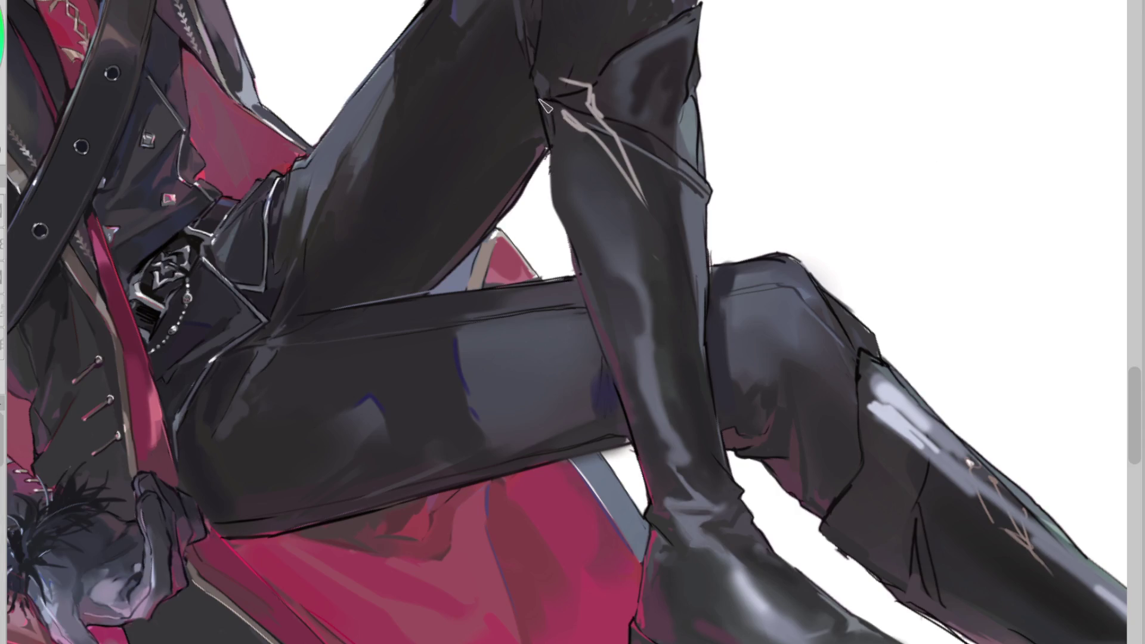
{"action": "left_click_drag", "start_coordinate": [560, 108], "coordinate": [546, 173]}
{"action": "key", "text": "ctrl+z"}
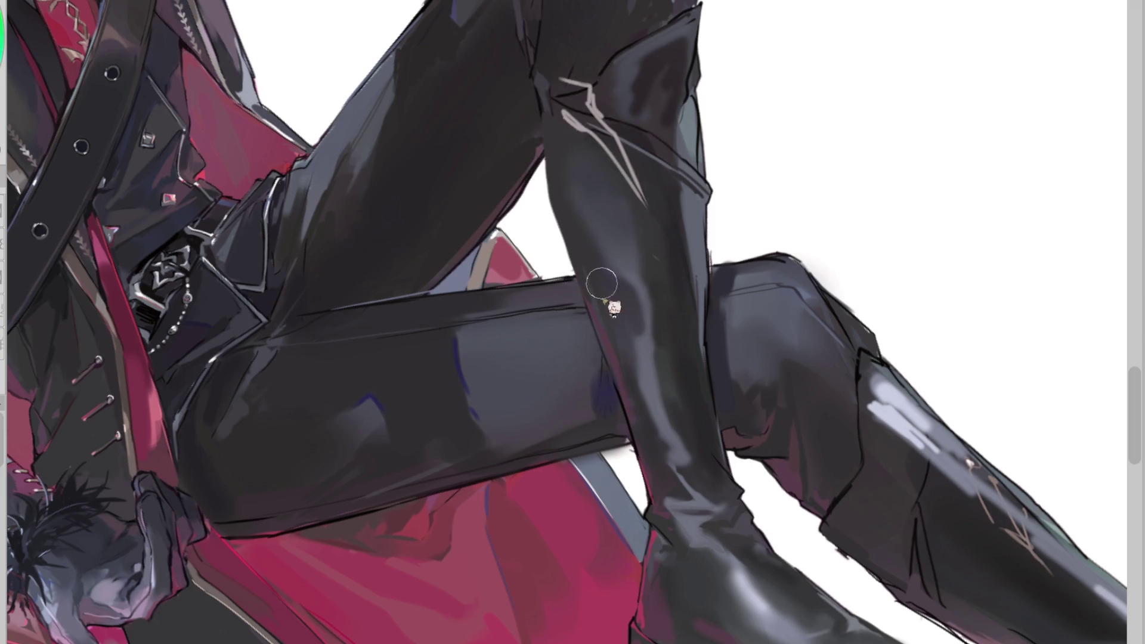
{"action": "left_click_drag", "start_coordinate": [568, 145], "coordinate": [607, 254]}
{"action": "key", "text": "h"}
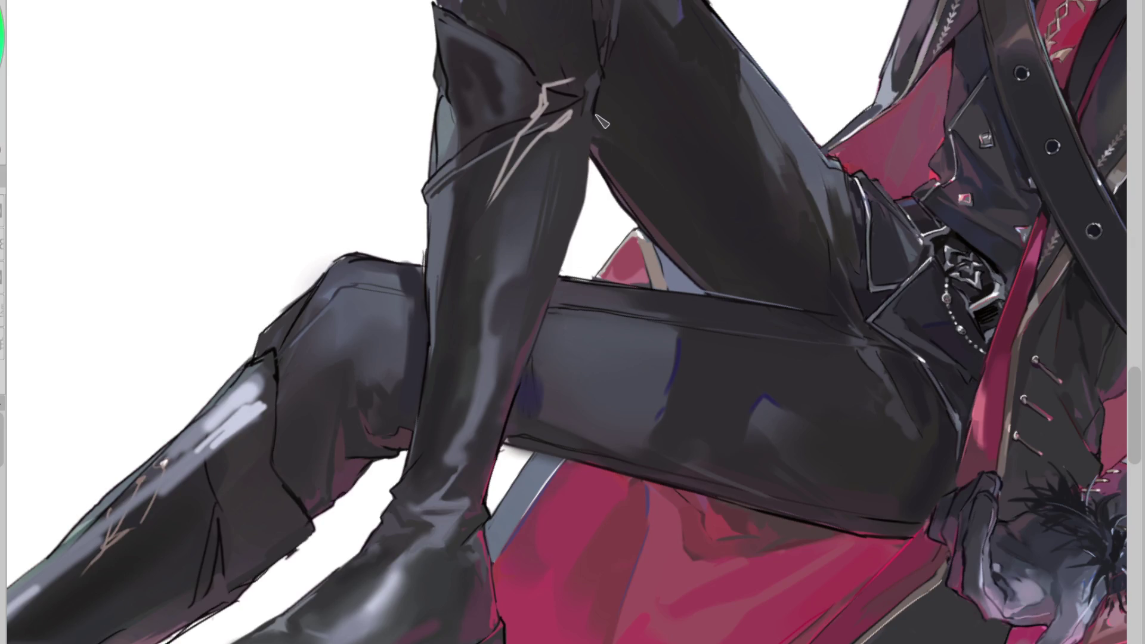
Sample several shades around the knee and the boot's upper edge
{"action": "left_click", "coordinate": [587, 115], "text": "alt"}
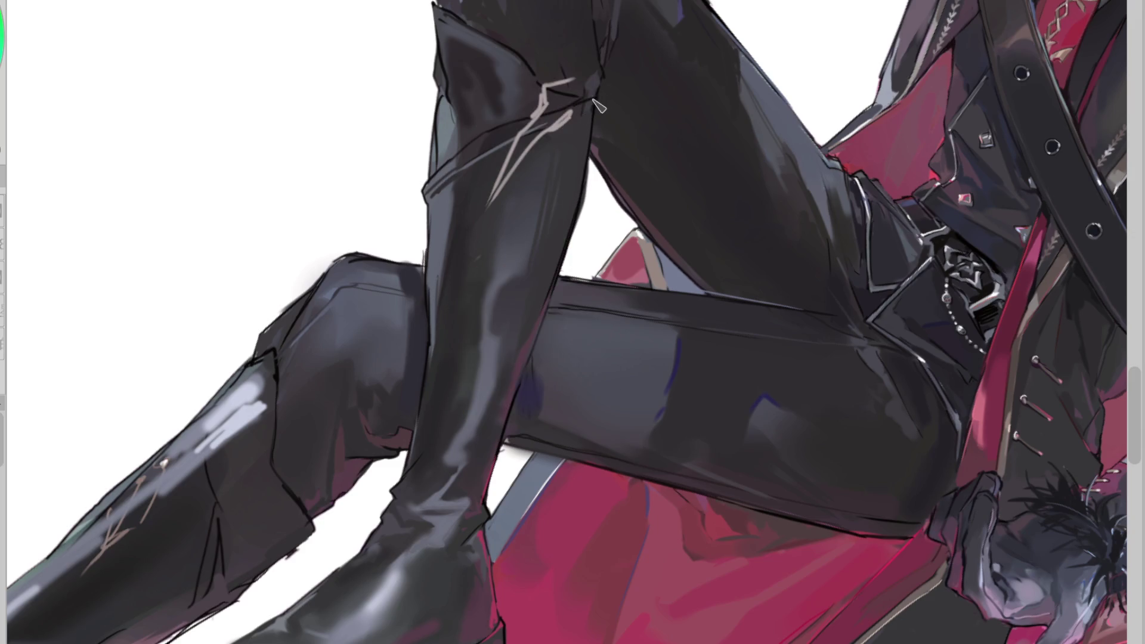
{"action": "left_click", "coordinate": [590, 107], "text": "alt"}
{"action": "left_click", "coordinate": [594, 110], "text": "alt"}
{"action": "left_click", "coordinate": [528, 114], "text": "alt"}
{"action": "left_click", "coordinate": [448, 162], "text": "alt"}
{"action": "left_click", "coordinate": [529, 122], "text": "alt"}
{"action": "left_click", "coordinate": [549, 118], "text": "alt"}
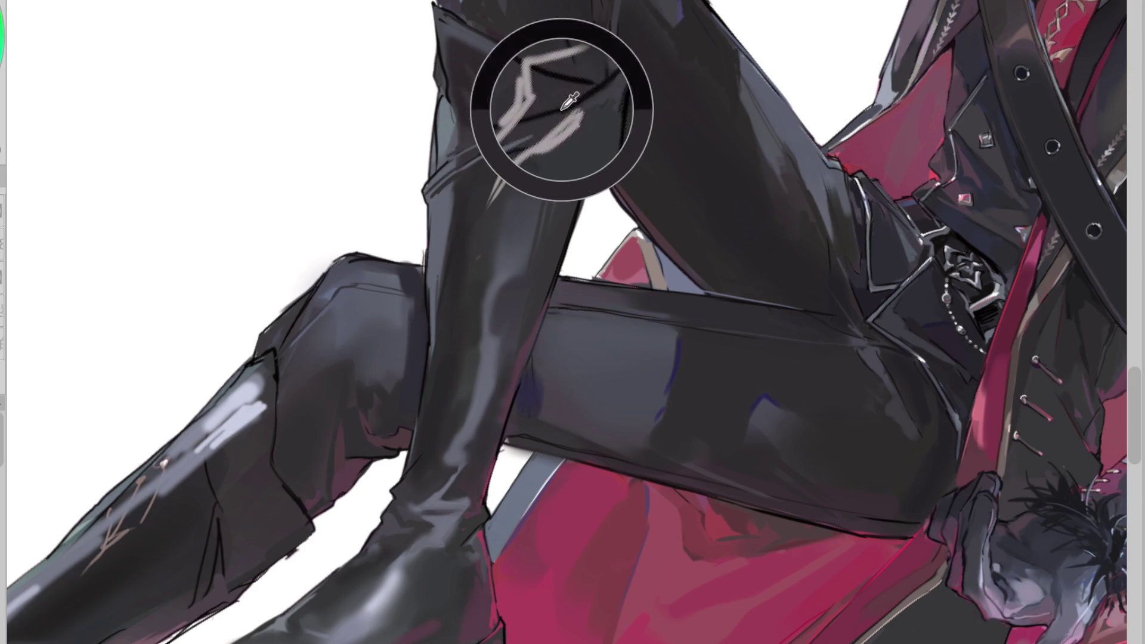